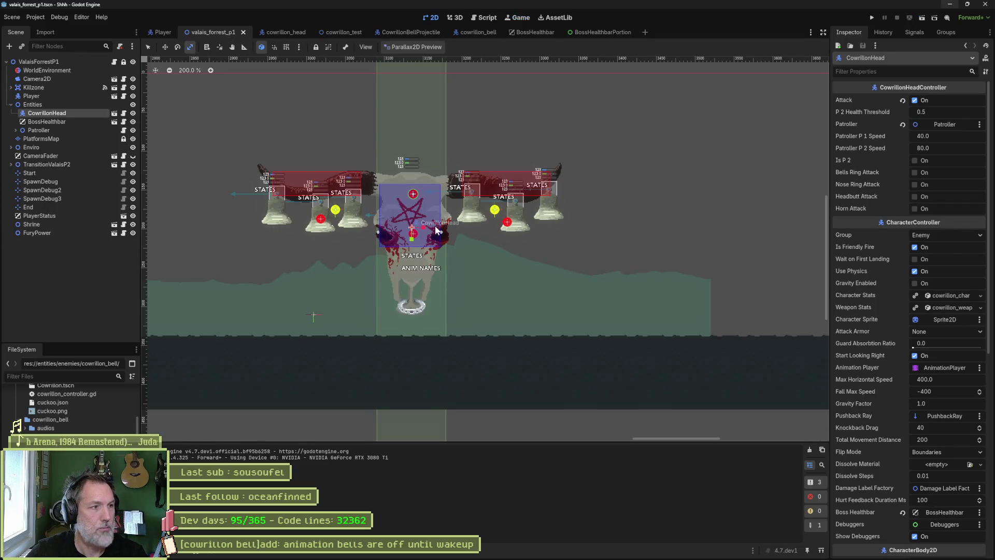
Step: Switch to the cowrillon_bell scene to view its Scene tree and StateMachine states
{"action": "mouse_move", "coordinate": [301, 38]}
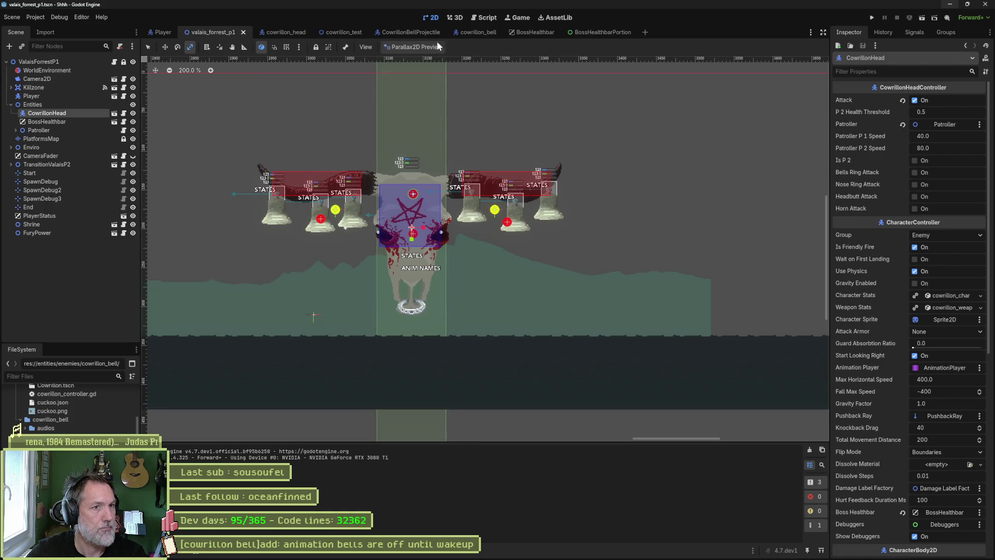
{"action": "left_click", "coordinate": [478, 33]}
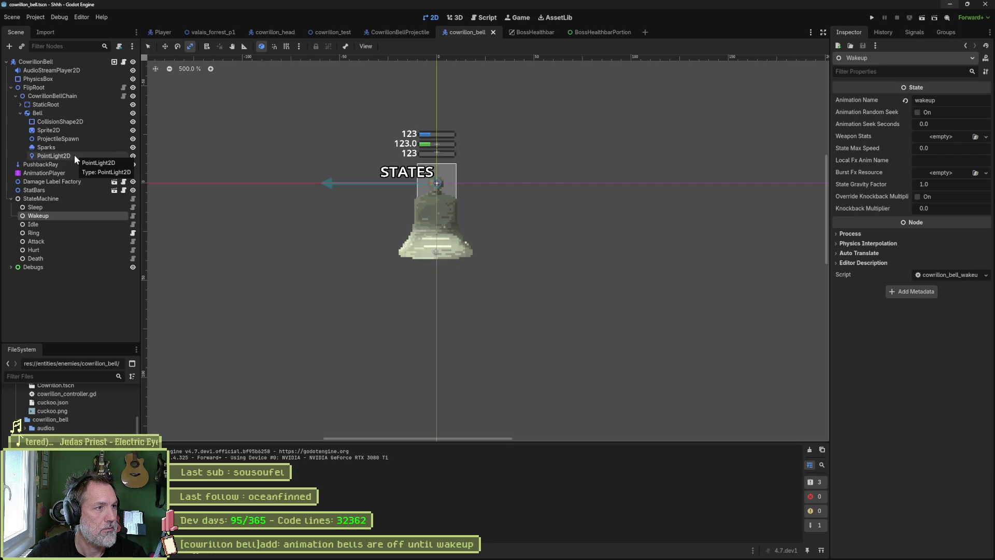
Step: Add onready references to Sparks and PointLight2D in the Sleep state script
{"action": "left_click", "coordinate": [132, 207]}
{"action": "left_click", "coordinate": [322, 105]}
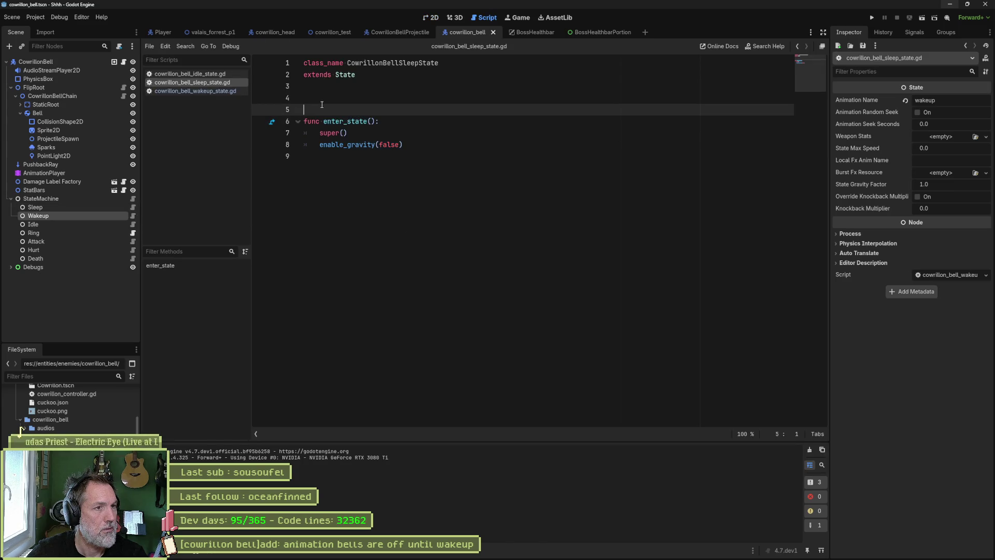
{"action": "left_click", "coordinate": [69, 152]}
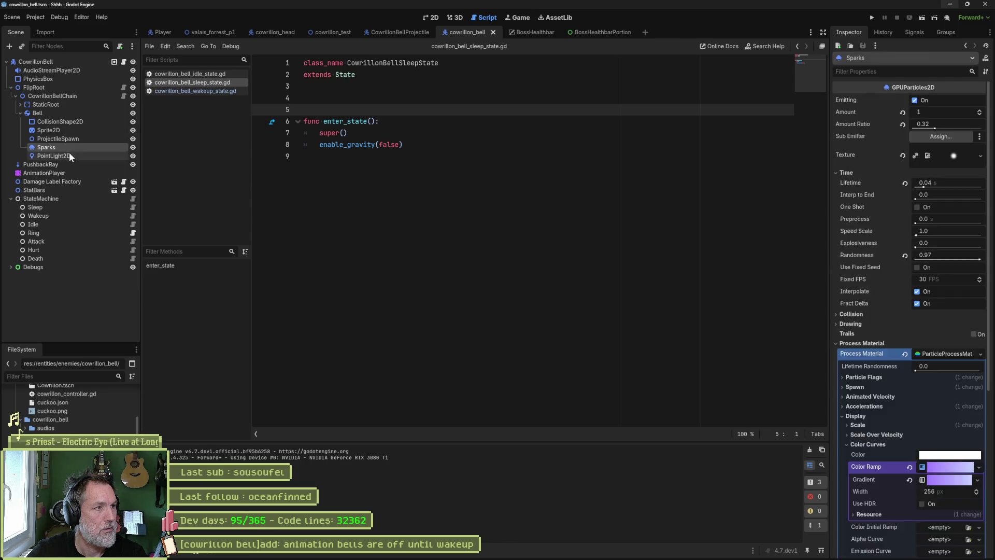
{"action": "left_click", "coordinate": [64, 148], "text": "ctrl"}
{"action": "left_click_drag", "start_coordinate": [64, 146], "coordinate": [331, 98]}
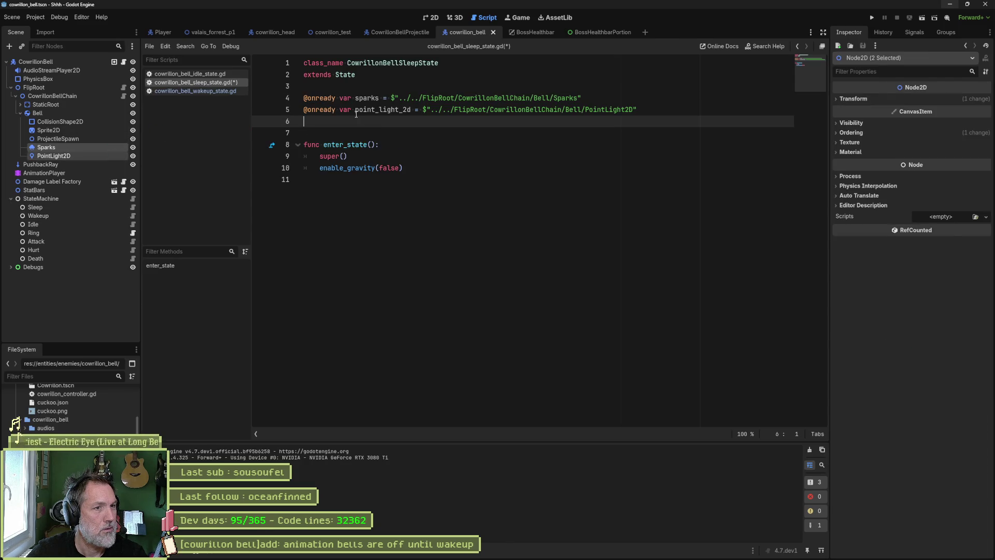
{"action": "left_click", "coordinate": [357, 90]}
{"action": "key", "text": "Return"}
{"action": "key", "text": "Return"}
{"action": "key", "text": "Down"}
{"action": "key", "text": "Down"}
{"action": "key", "text": "Down"}
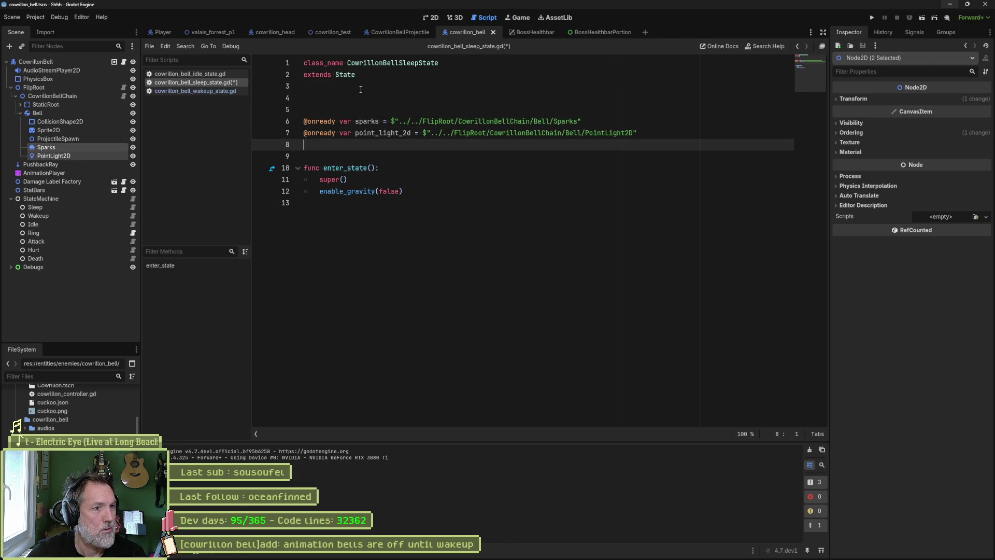
{"action": "key", "text": "Return"}
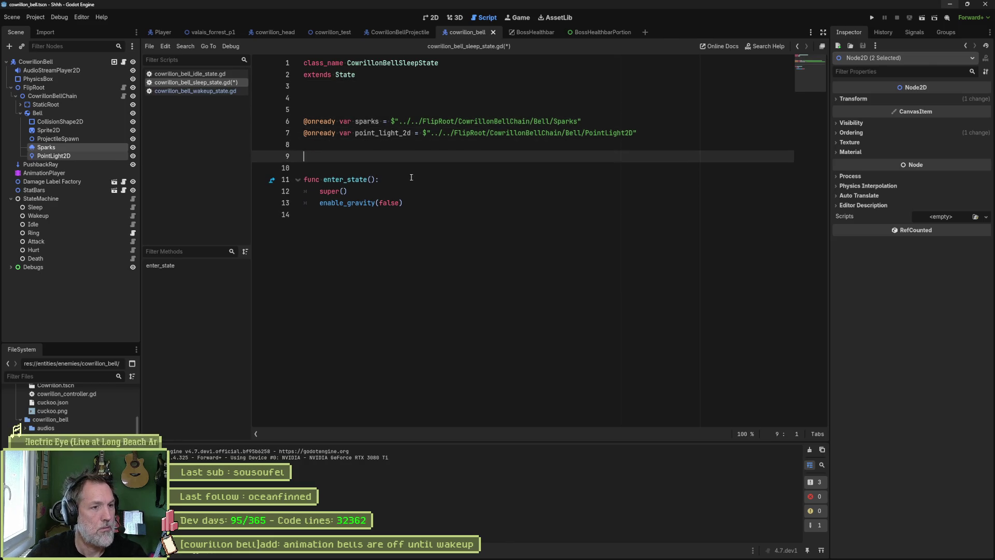
Step: Replace enable_gravity(false) with set_active(false) for sparks and point_light_2d, then save
{"action": "left_click", "coordinate": [409, 205]}
{"action": "double_click", "coordinate": [367, 121]}
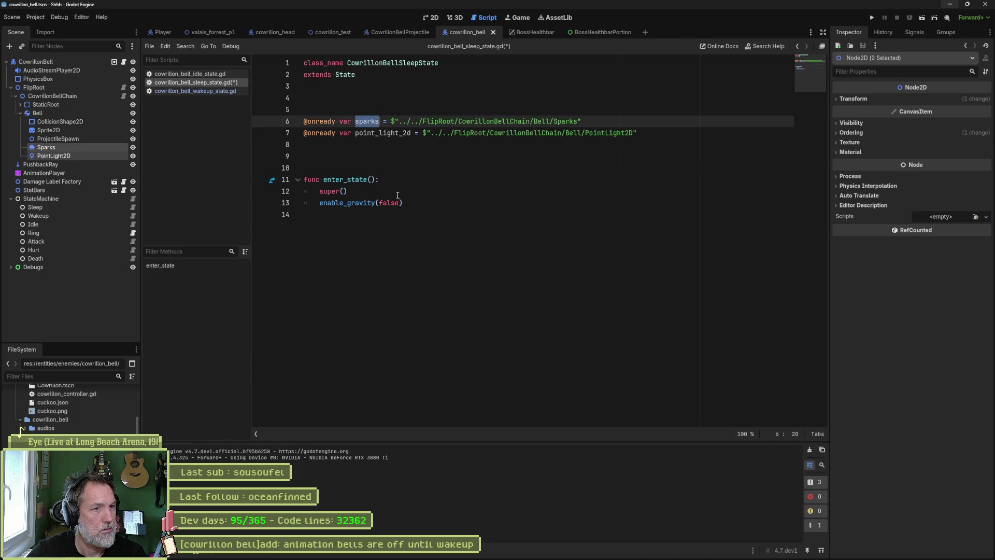
{"action": "left_click_drag", "start_coordinate": [403, 203], "coordinate": [319, 203]}
{"action": "type", "text": "sparks"}
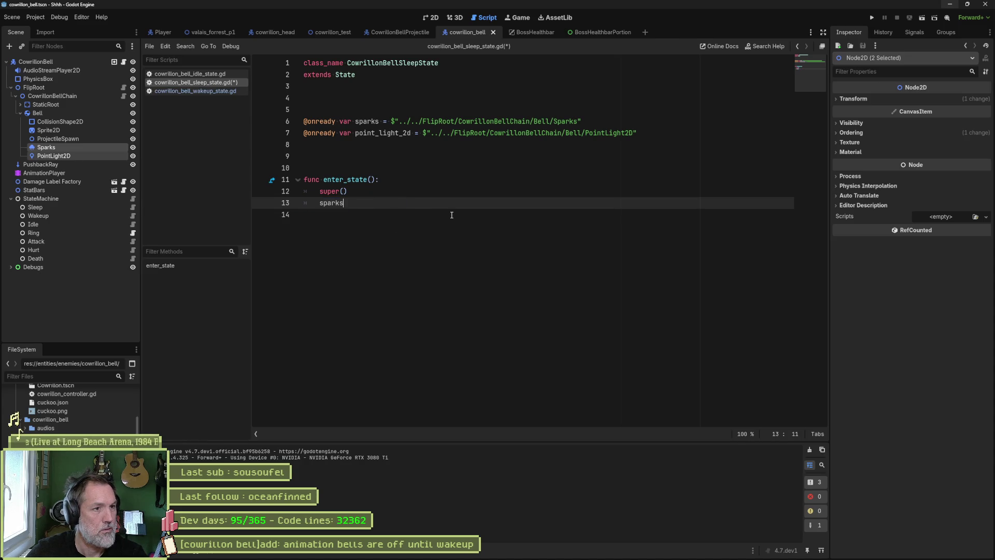
{"action": "type", "text": ".set_active(false)"}
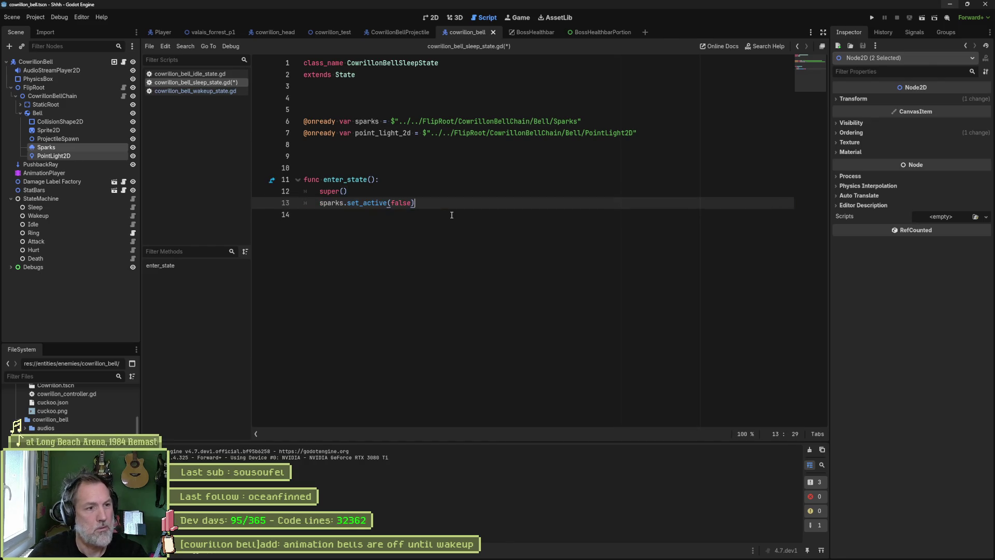
{"action": "key", "text": "Home"}
{"action": "key", "text": "Home"}
{"action": "key", "text": "ctrl+shift+d"}
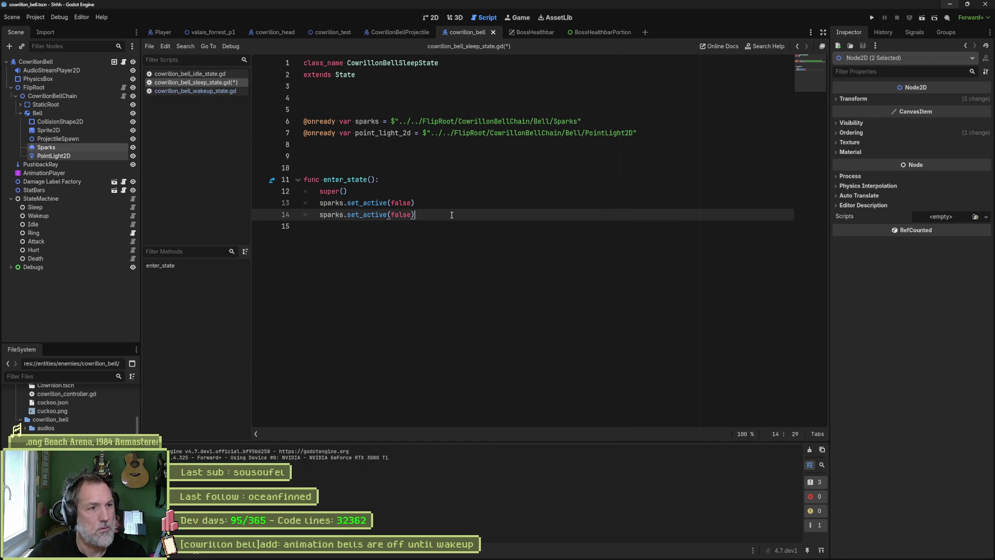
{"action": "double_click", "coordinate": [383, 132]}
{"action": "key", "text": "ctrl+c"}
{"action": "double_click", "coordinate": [330, 214]}
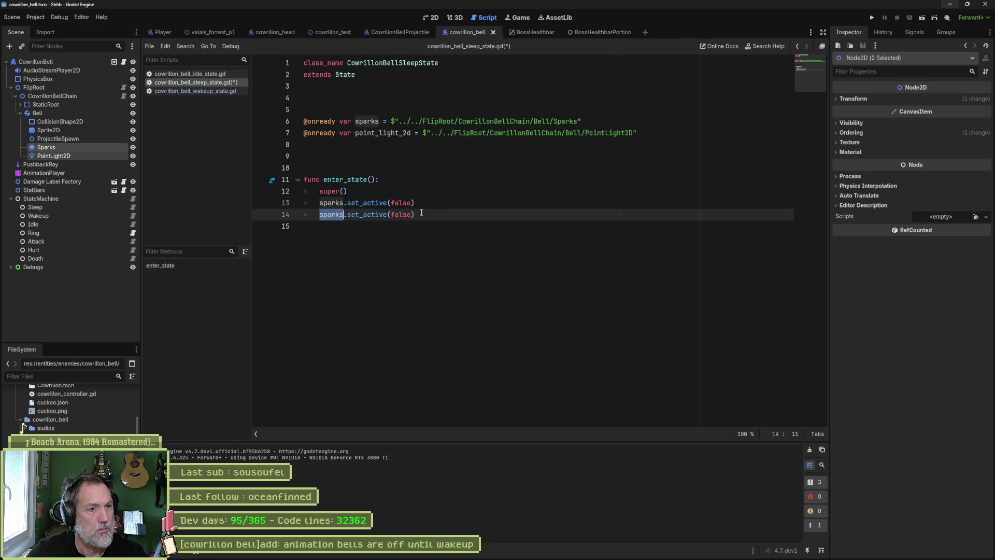
{"action": "key", "text": "ctrl+v"}
{"action": "key", "text": "ctrl+s"}
Step: Test-run the forest level to expose the set_active error, then inspect the Sparks node's properties
{"action": "left_click", "coordinate": [233, 33]}
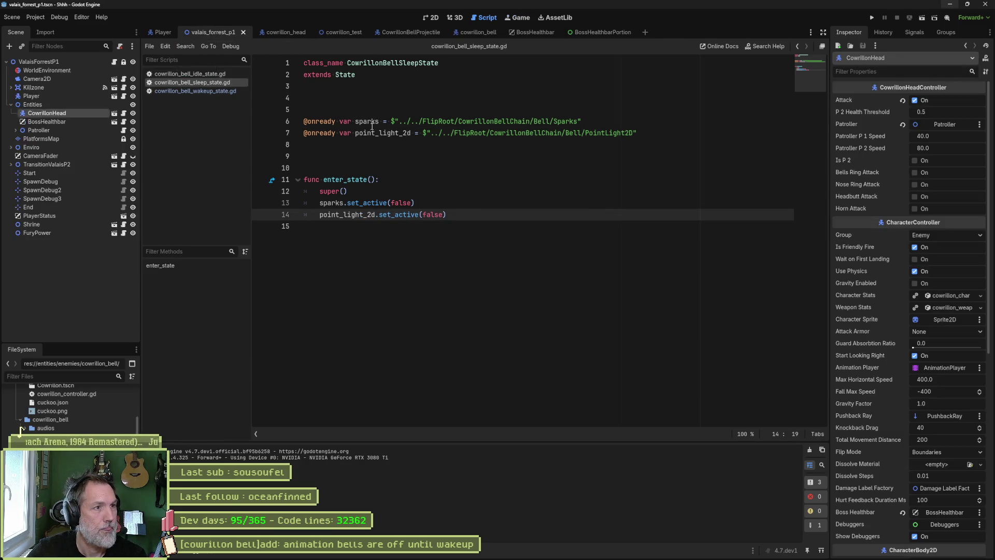
{"action": "key", "text": "F6"}
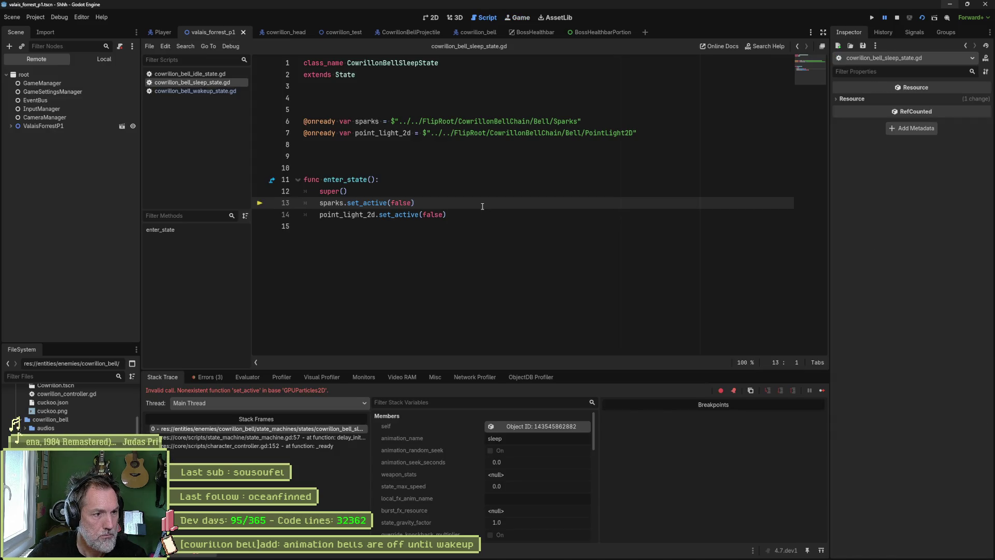
{"action": "key", "text": "F8"}
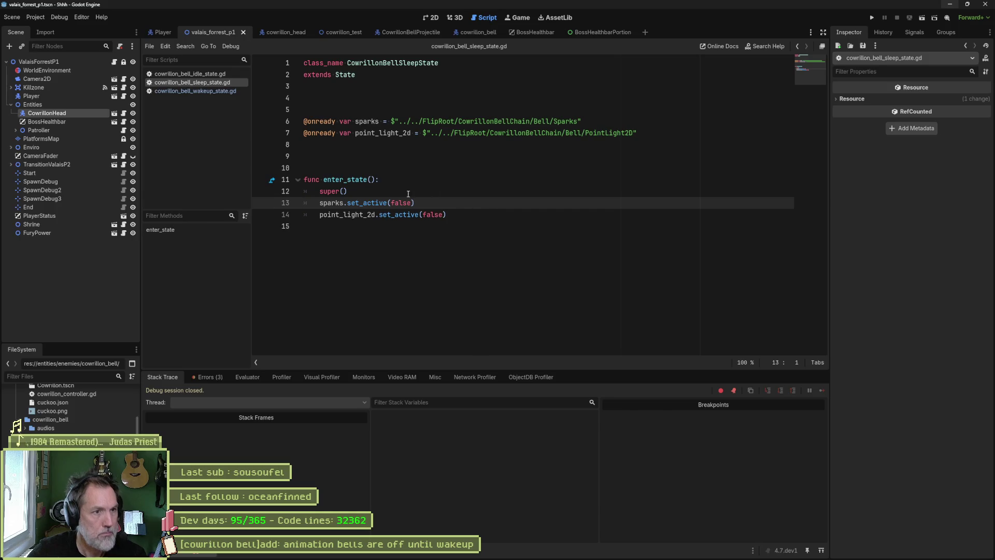
{"action": "double_click", "coordinate": [384, 203]}
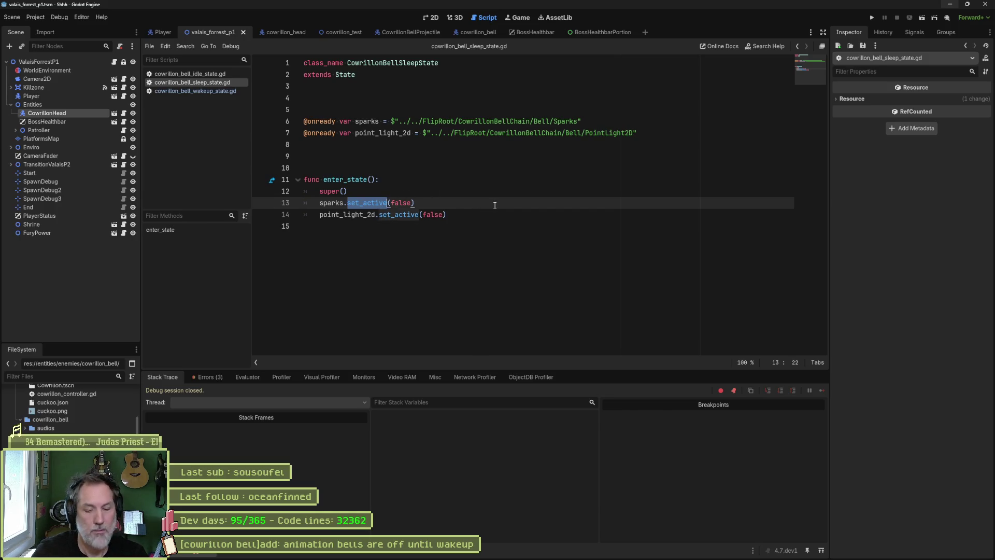
{"action": "type", "text": "en"}
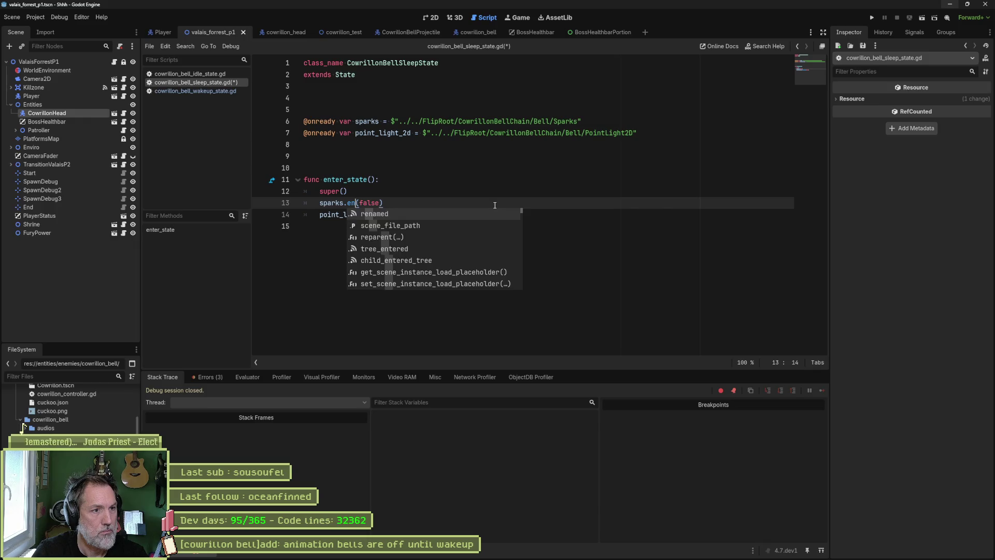
{"action": "key", "text": "BackSpace"}
{"action": "key", "text": "BackSpace"}
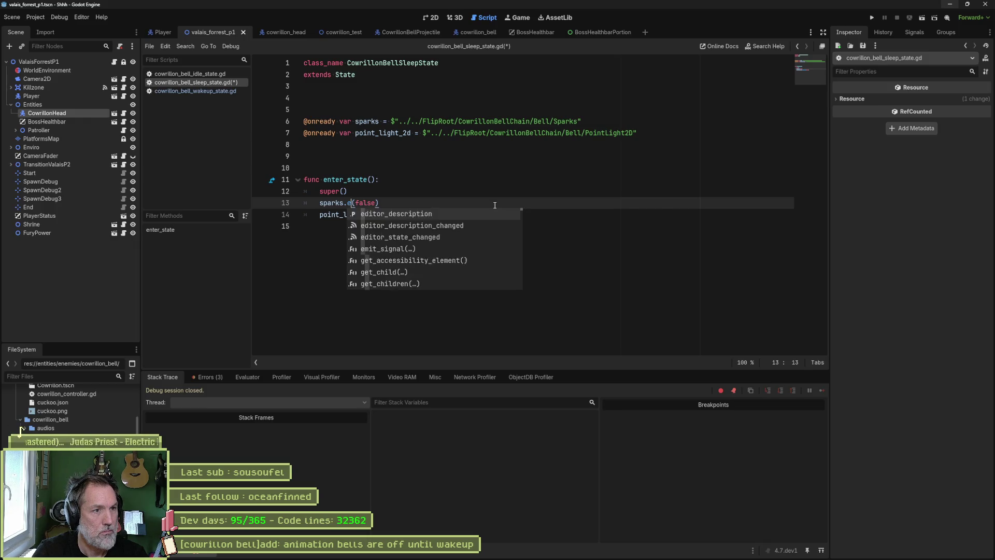
{"action": "type", "text": "acti"}
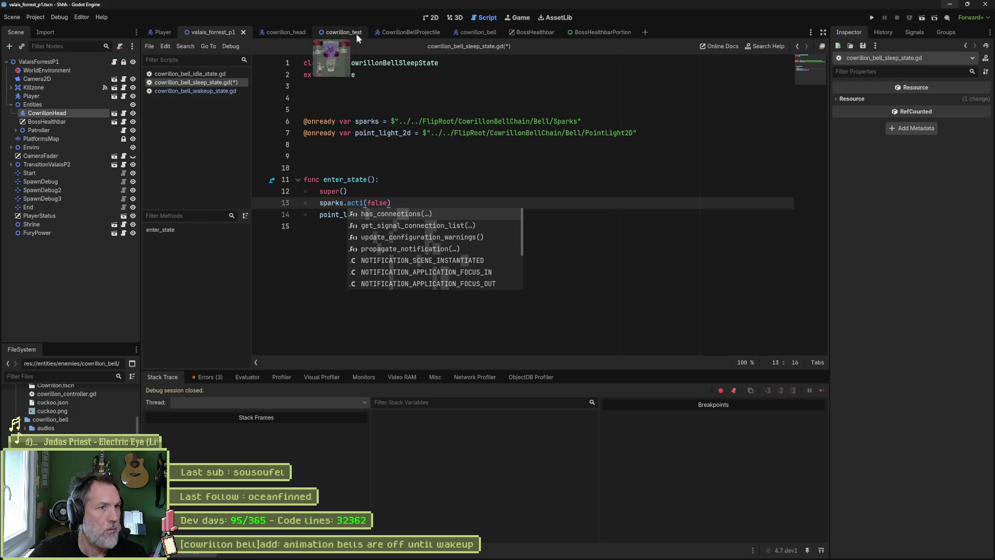
{"action": "left_click", "coordinate": [472, 33]}
{"action": "left_click", "coordinate": [91, 145]}
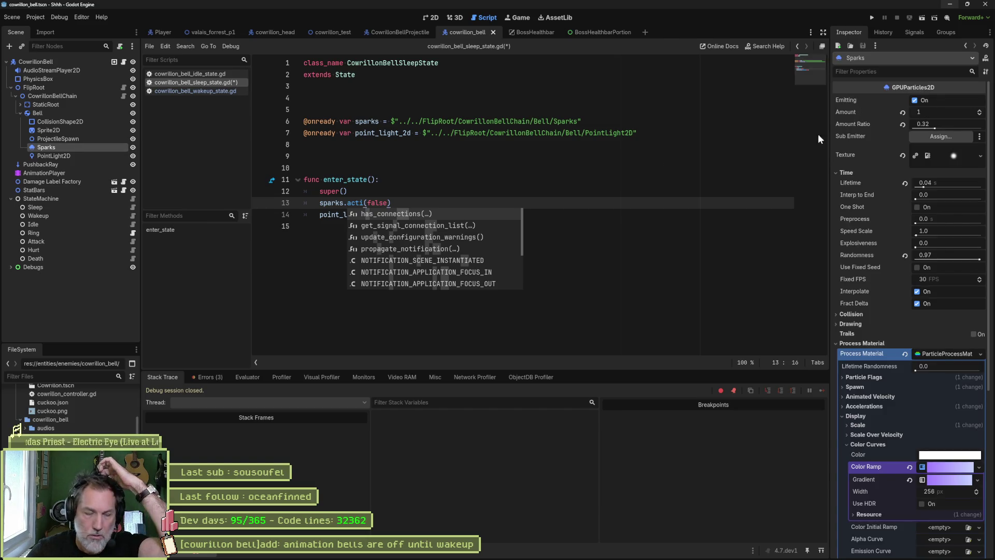
Step: Change the sparks line to sparks.emitting = false and save the script
{"action": "left_click_drag", "start_coordinate": [389, 203], "coordinate": [349, 205]}
{"action": "type", "text": "emit"}
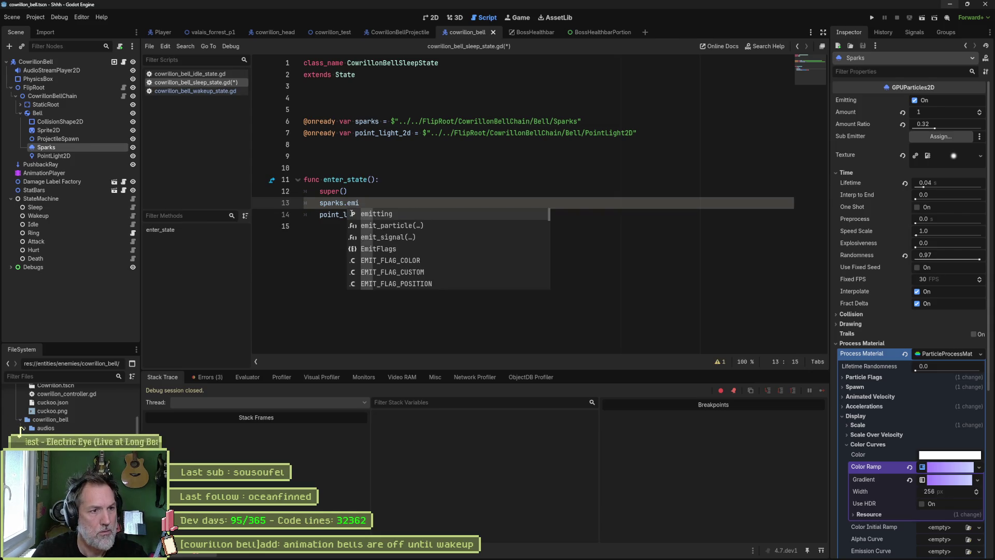
{"action": "key", "text": "Return"}
{"action": "type", "text": "= false"}
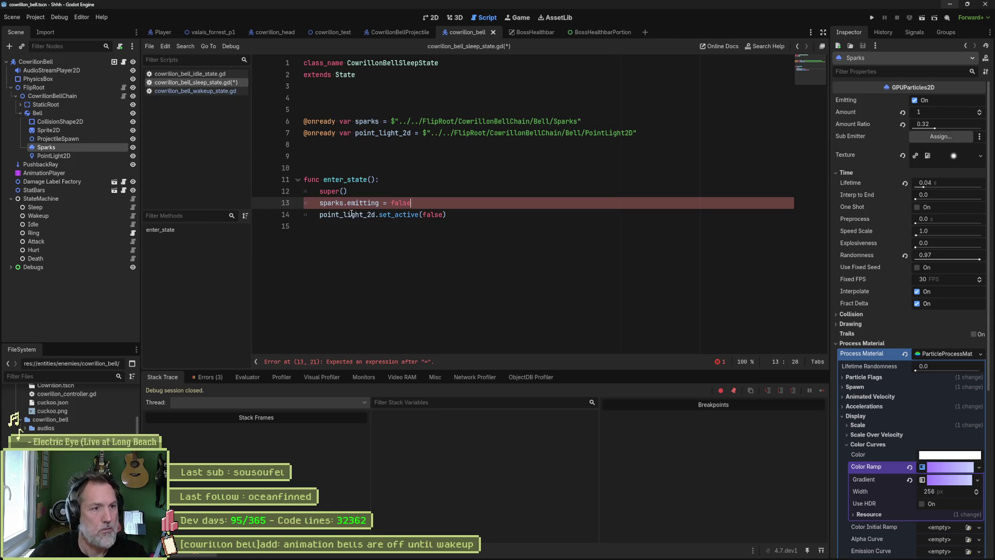
{"action": "key", "text": "ctrl+s"}
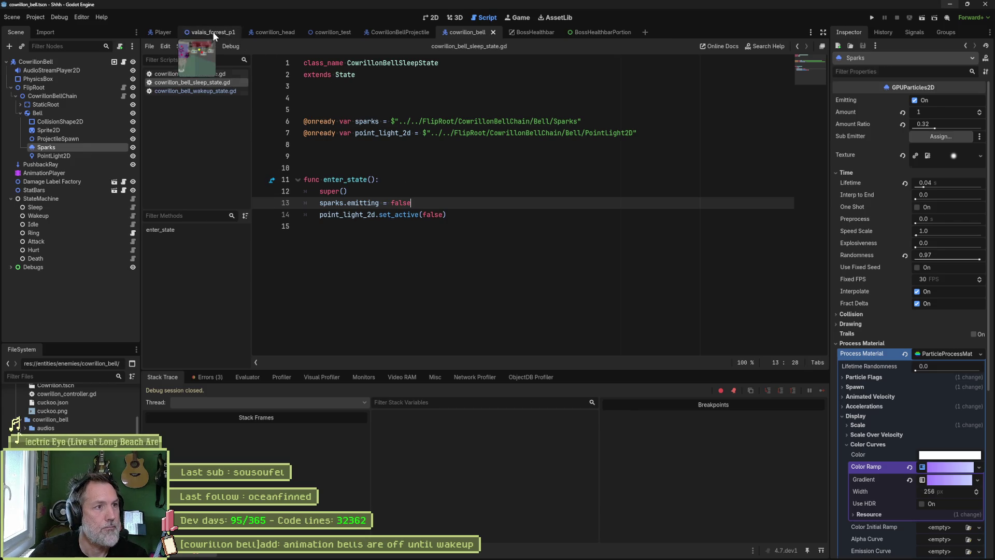
Step: Test-run the forest level again, then inspect the bell's PointLight2D properties
{"action": "left_click", "coordinate": [212, 32]}
{"action": "key", "text": "F6"}
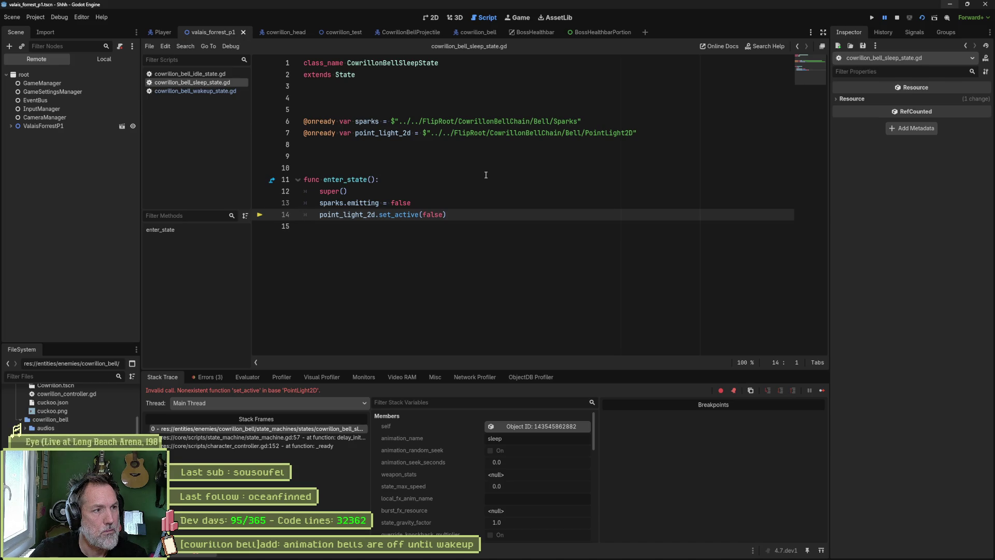
{"action": "key", "text": "F8"}
{"action": "left_click", "coordinate": [486, 169]}
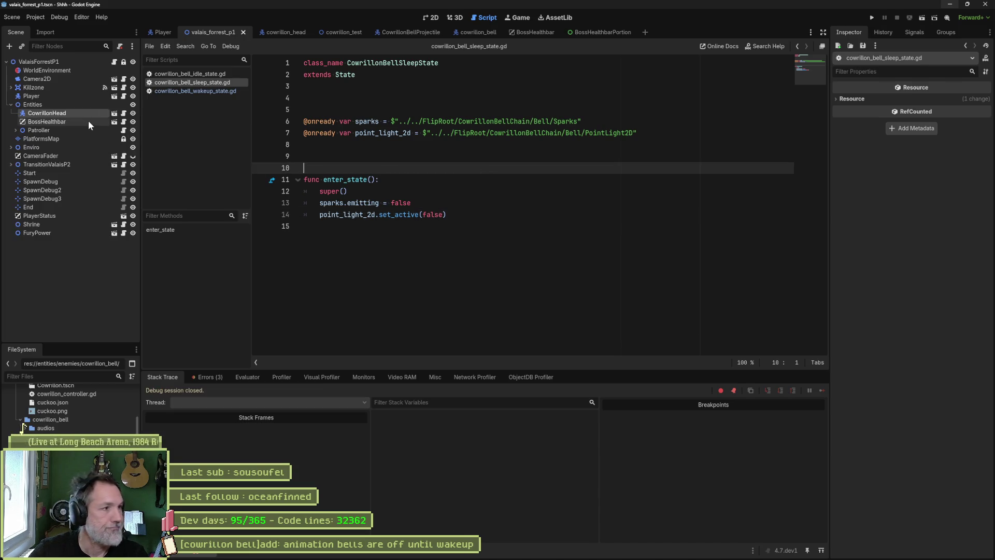
{"action": "left_click", "coordinate": [472, 34]}
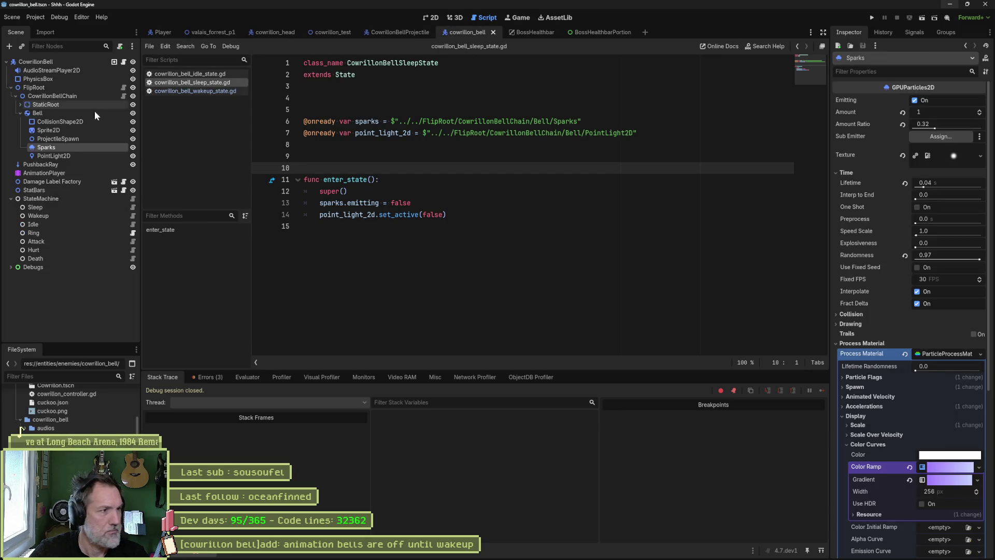
{"action": "left_click", "coordinate": [71, 155]}
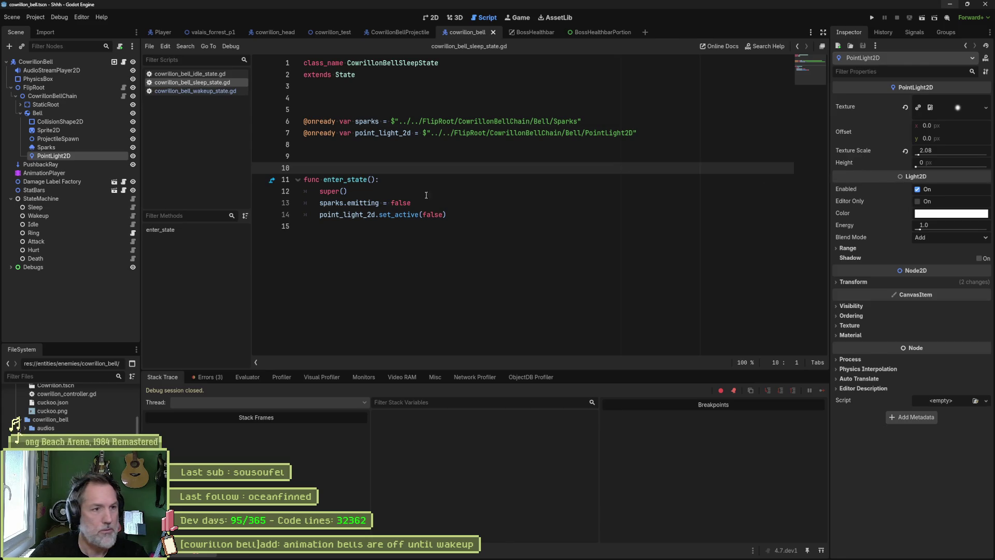
Step: Rewrite line 14 as point_light_2d.enabled = false, removing the stray parenthesis, and save
{"action": "left_click", "coordinate": [395, 214]}
{"action": "double_click", "coordinate": [395, 214]}
{"action": "type", "text": "enab"}
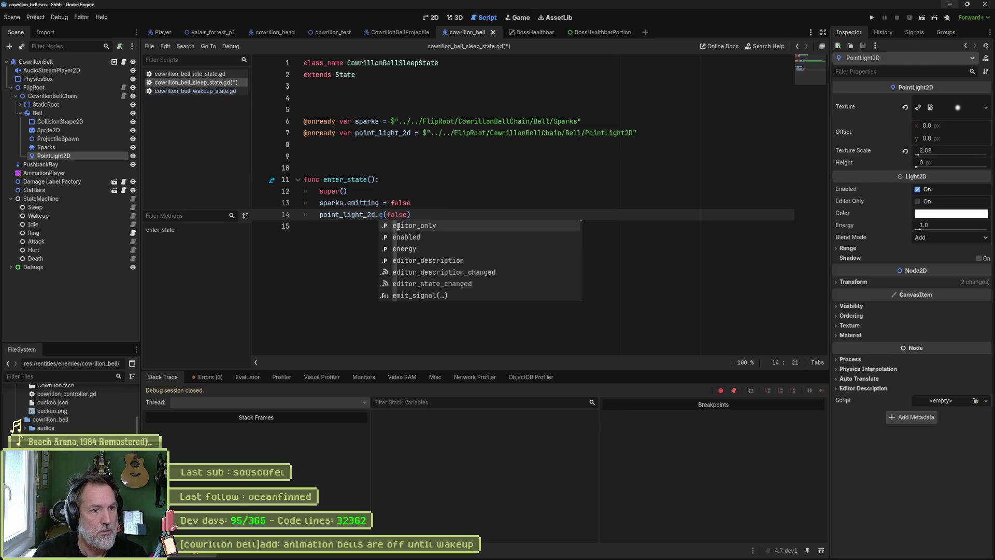
{"action": "type", "text": "led"}
{"action": "key", "text": "Delete"}
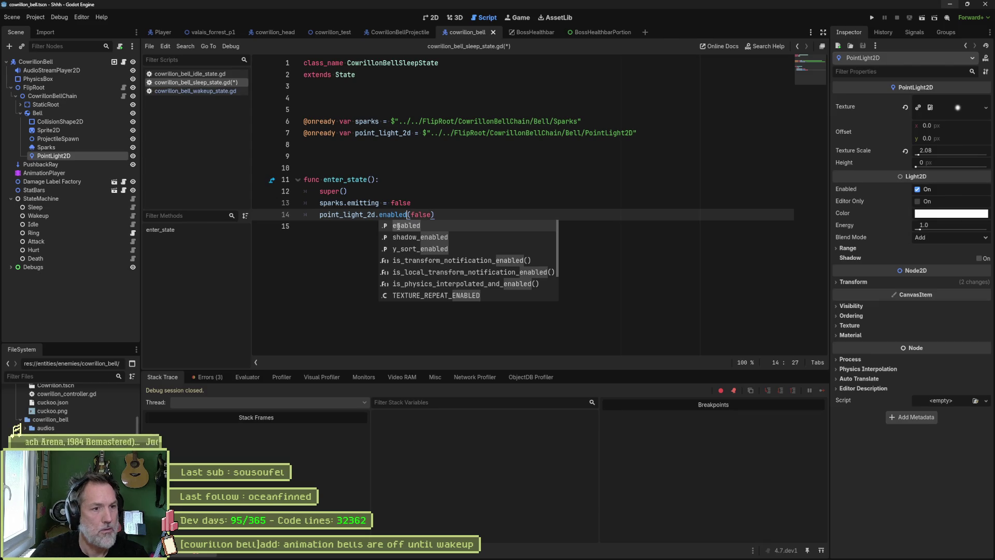
{"action": "type", "text": "="}
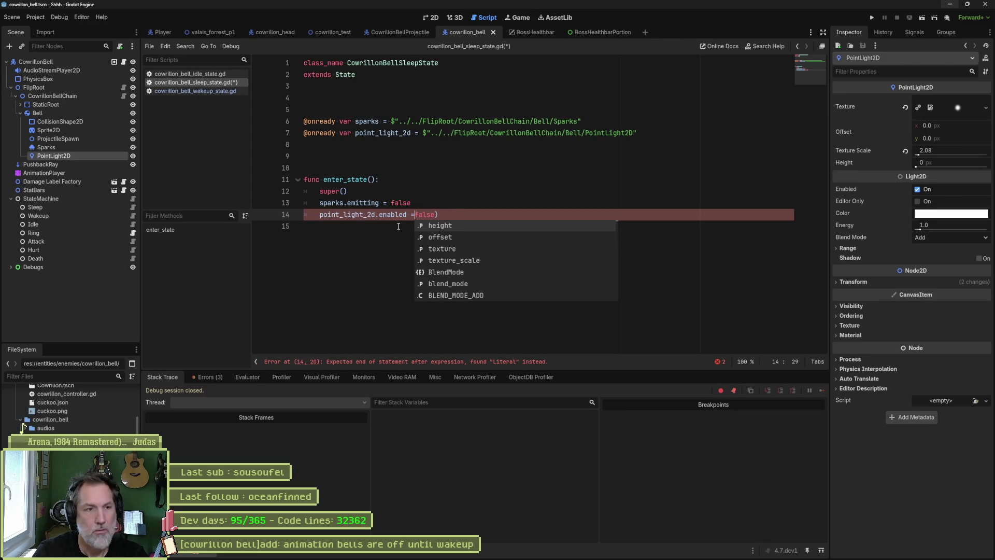
{"action": "key", "text": "Right"}
{"action": "key", "text": "Delete"}
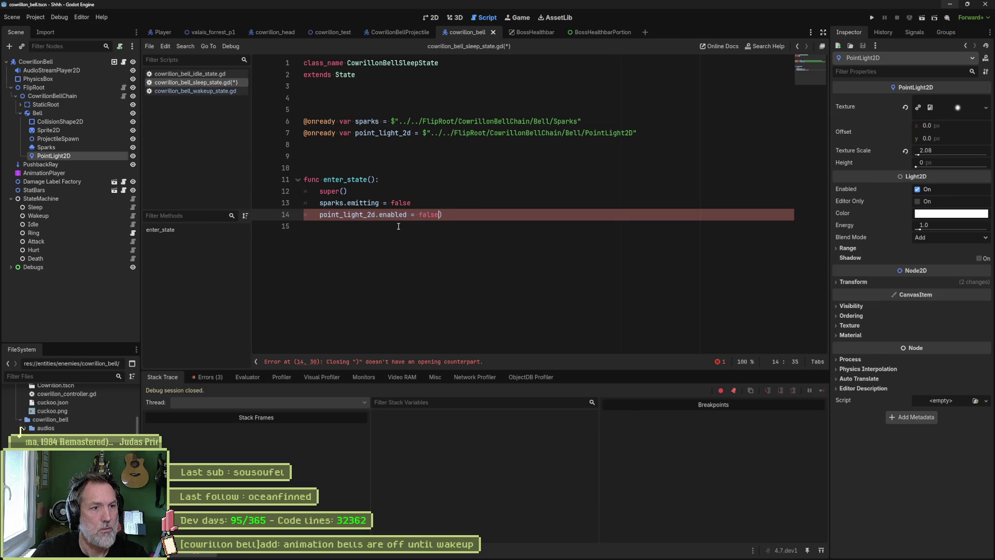
{"action": "key", "text": "Delete"}
{"action": "key", "text": "ctrl+s"}
Step: Run valais_forrest_p1, move the player right to reach the boss and bells, then stop
{"action": "left_click", "coordinate": [210, 32]}
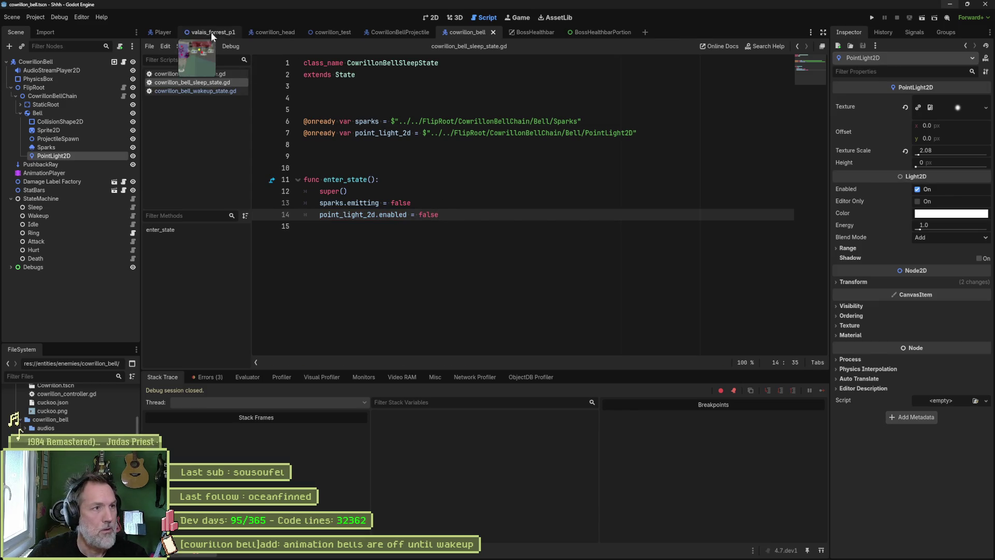
{"action": "key", "text": "F6"}
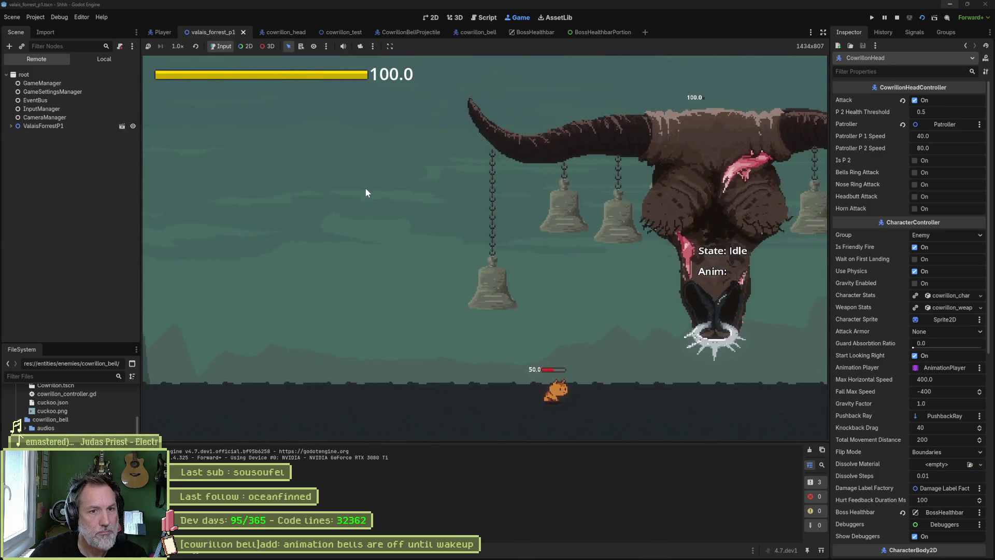
{"action": "key", "text": "d"}
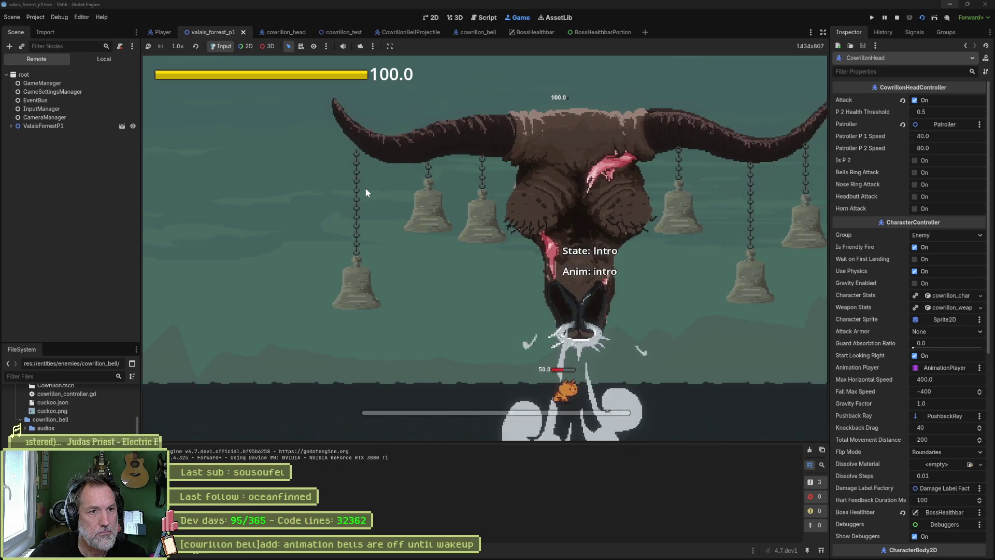
{"action": "key", "text": "F8"}
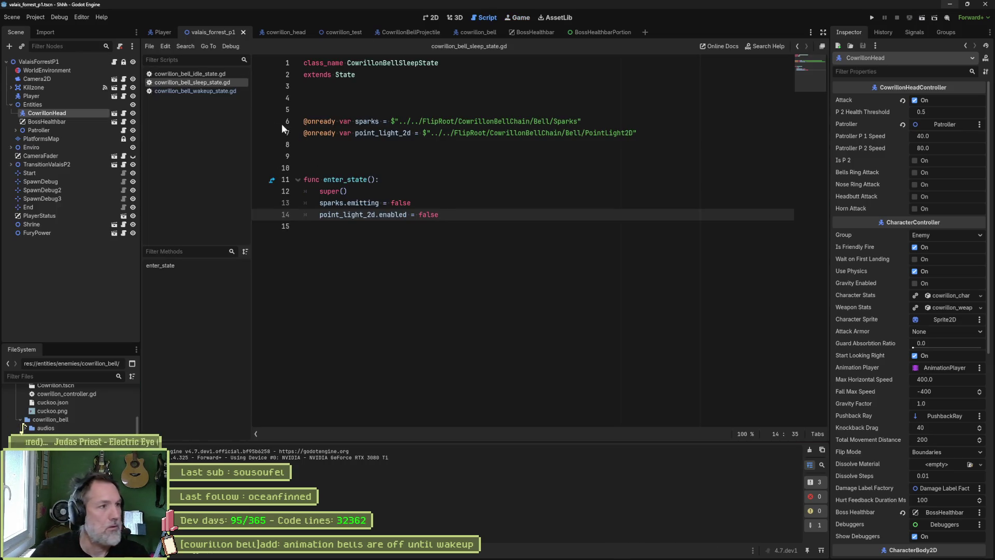
Step: Open cowrillon_bell_controller.gd from the bell scene and select its head_controller variable
{"action": "left_click", "coordinate": [459, 33]}
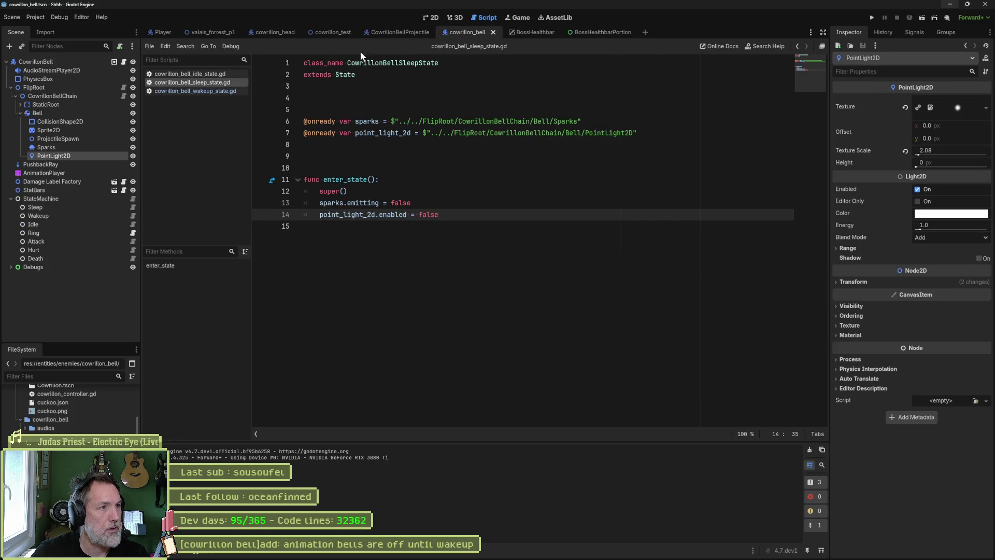
{"action": "left_click", "coordinate": [123, 62]}
{"action": "scroll", "coordinate": [412, 157], "scroll_direction": "down", "scroll_amount": 3}
{"action": "double_click", "coordinate": [390, 261]}
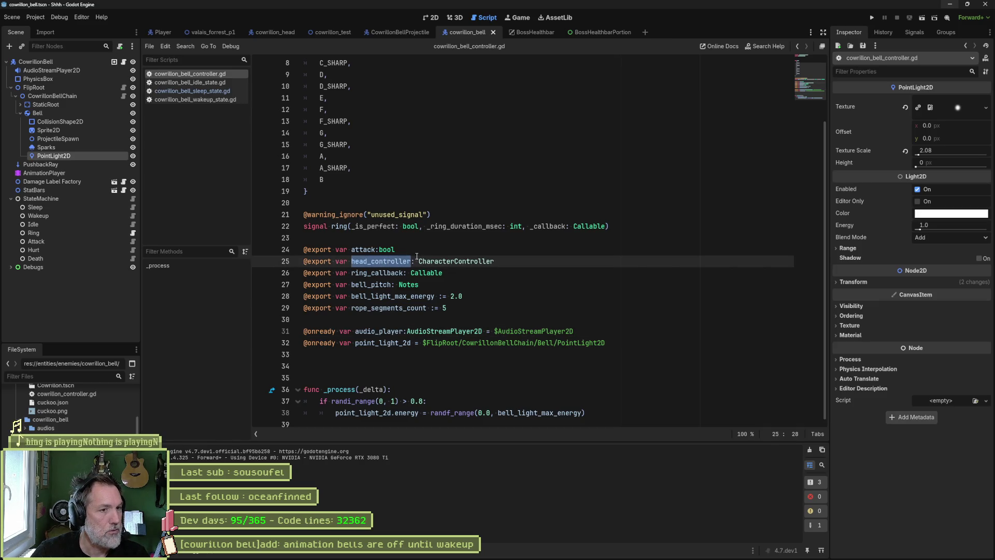
Step: In the Cowrillon head controller, set awaken = true in show_eyes and awaken = false in _ready
{"action": "left_click", "coordinate": [276, 32]}
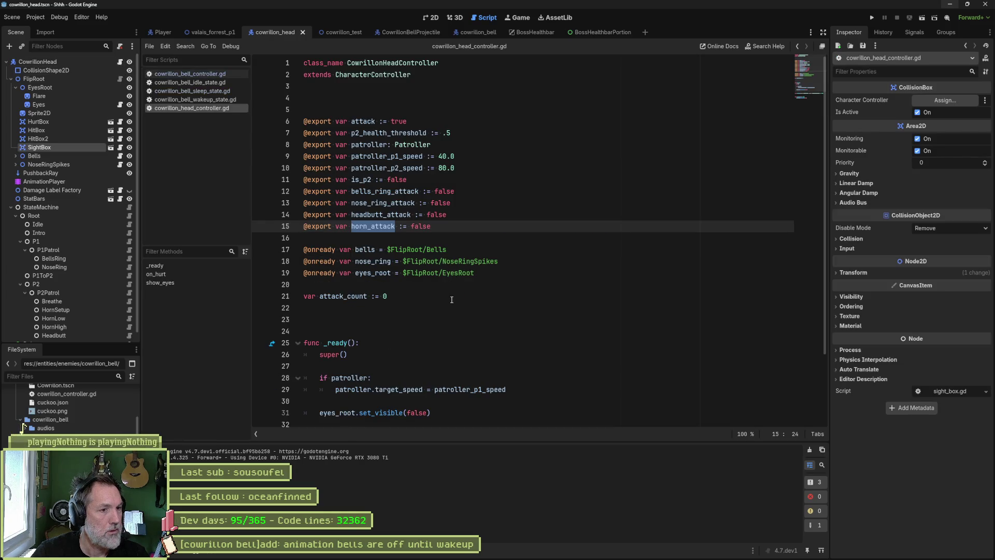
{"action": "scroll", "coordinate": [447, 299], "scroll_direction": "down", "scroll_amount": 2}
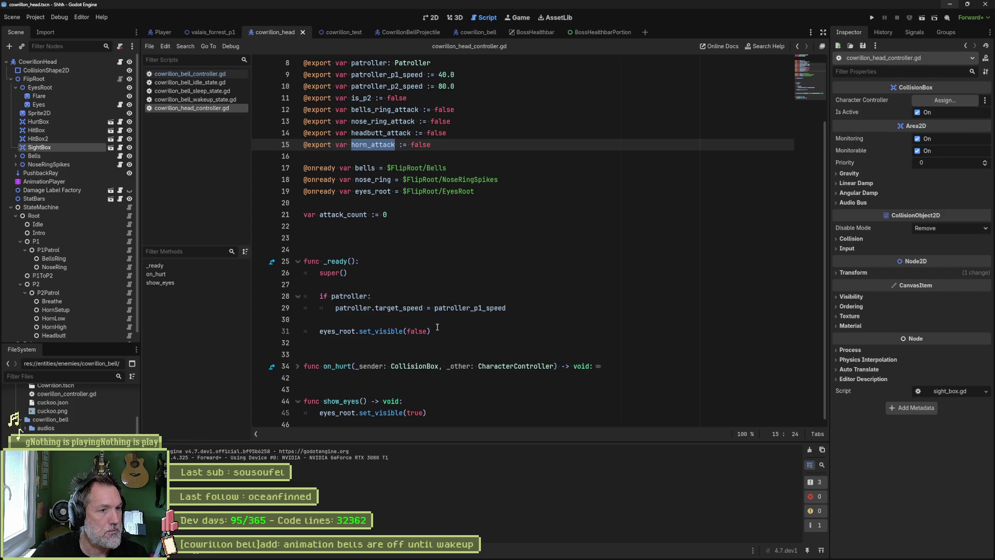
{"action": "left_click", "coordinate": [439, 413]}
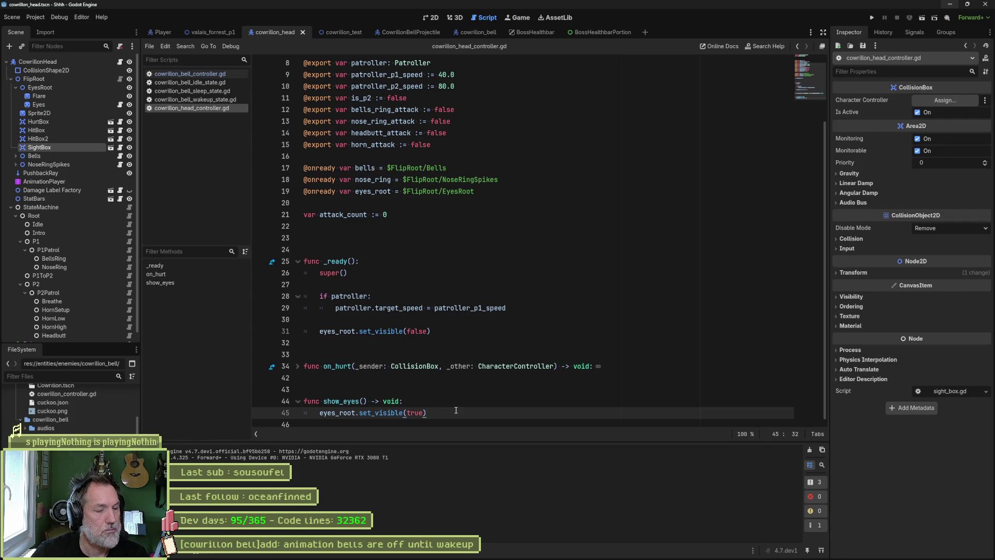
{"action": "key", "text": "Return"}
{"action": "type", "text": "awaken = true"}
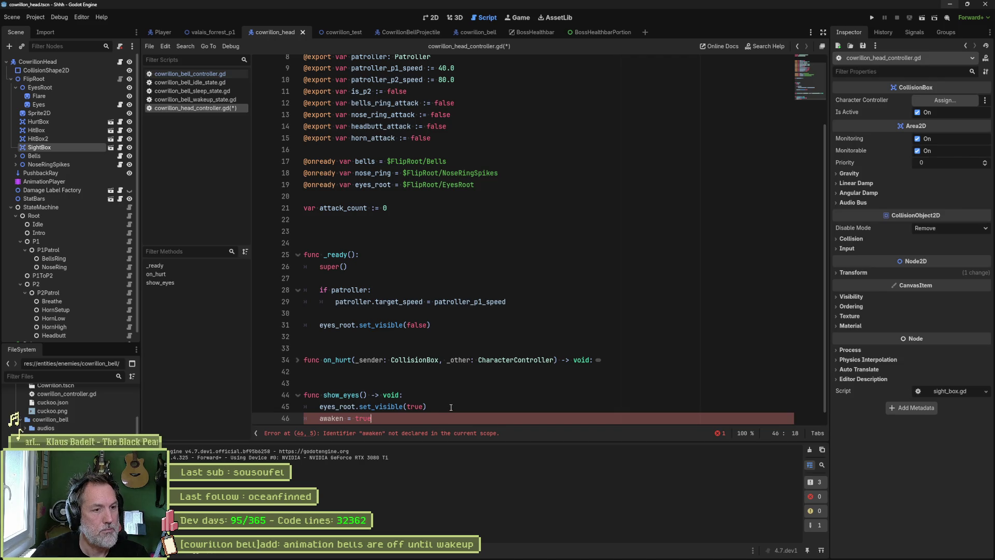
{"action": "key", "text": "ctrl+x"}
{"action": "left_click", "coordinate": [363, 336]}
{"action": "key", "text": "ctrl+v"}
{"action": "double_click", "coordinate": [363, 336]}
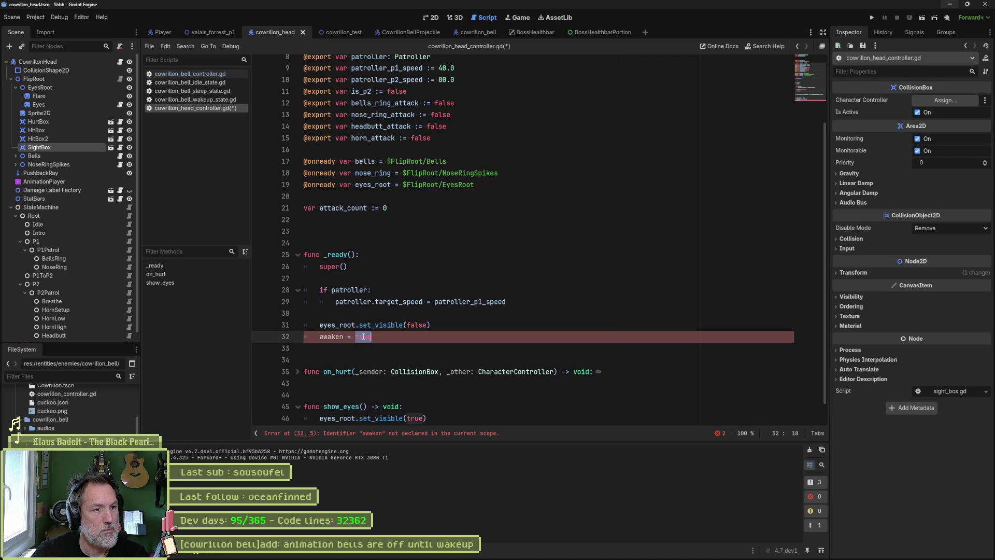
{"action": "type", "text": "false"}
Step: Declare awaken := false below attack_count and save the head controller script
{"action": "scroll", "coordinate": [431, 222], "scroll_direction": "up", "scroll_amount": 1}
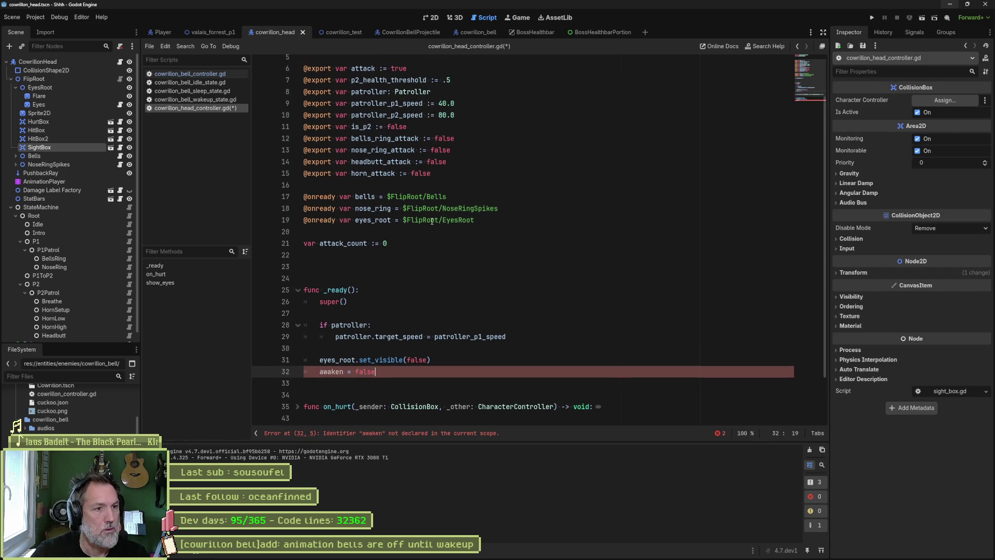
{"action": "left_click", "coordinate": [412, 245]}
{"action": "key", "text": "Return"}
{"action": "type", "text": "var"}
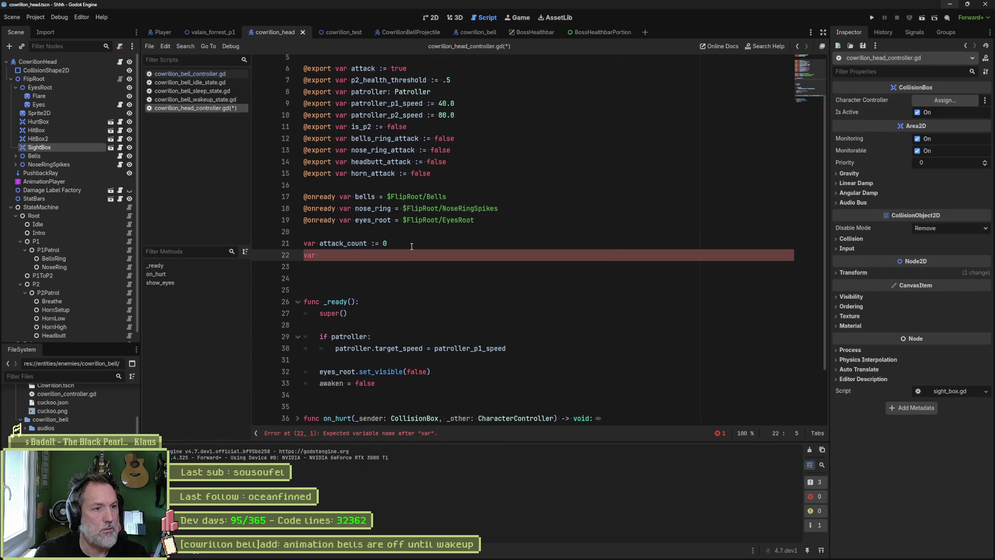
{"action": "type", "text": "awaken "}
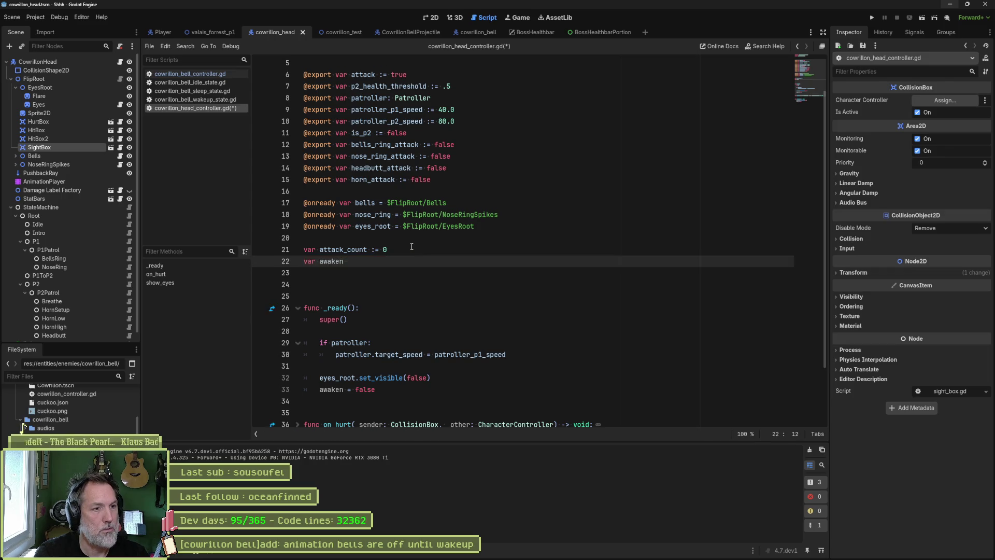
{"action": "type", "text": ":= false"}
{"action": "key", "text": "ctrl+s"}
{"action": "scroll", "coordinate": [374, 360], "scroll_direction": "down", "scroll_amount": 2}
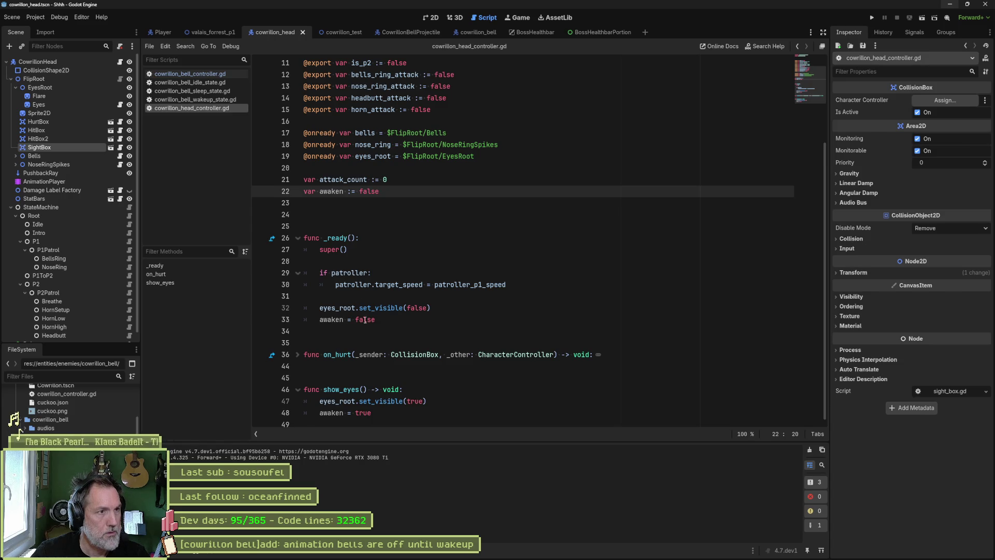
Step: Glance at the bell controller script, then open cowrillon_bell_sleep_state.gd from the Sleep node
{"action": "left_click", "coordinate": [217, 75]}
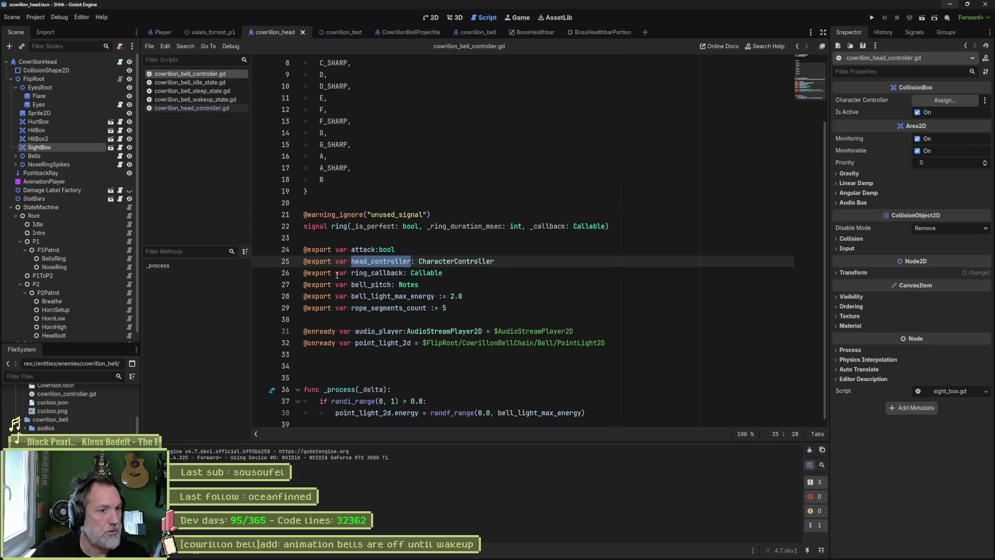
{"action": "left_click", "coordinate": [617, 413]}
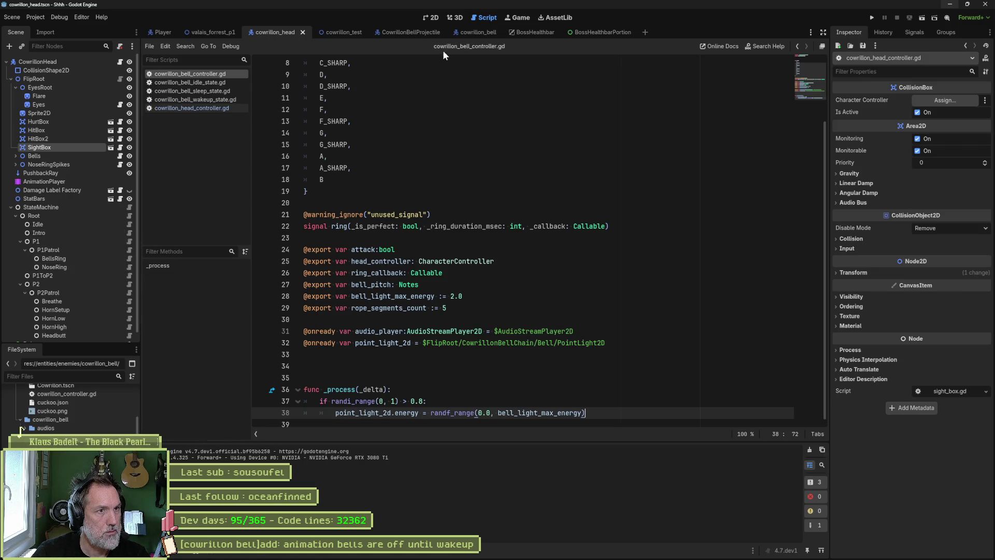
{"action": "left_click", "coordinate": [469, 32]}
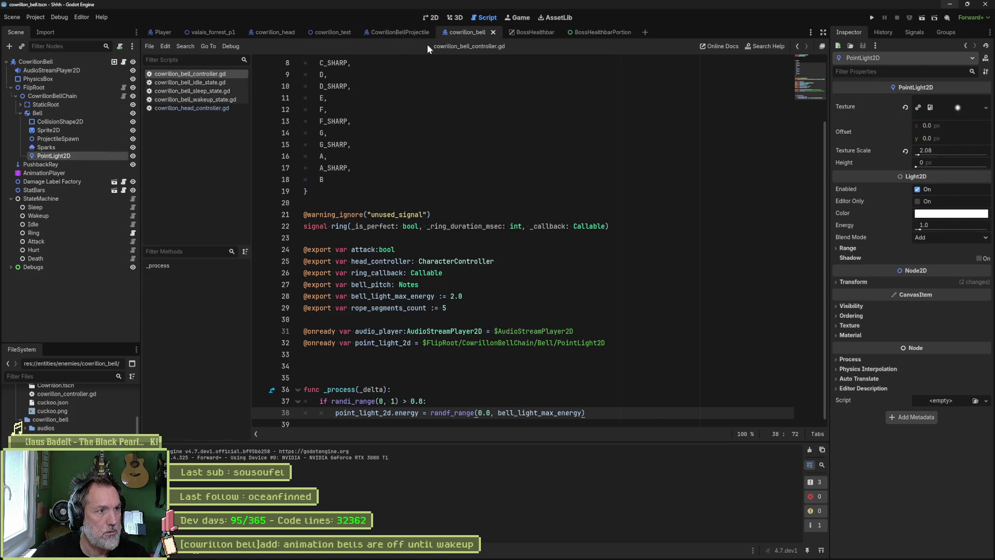
{"action": "left_click", "coordinate": [132, 207]}
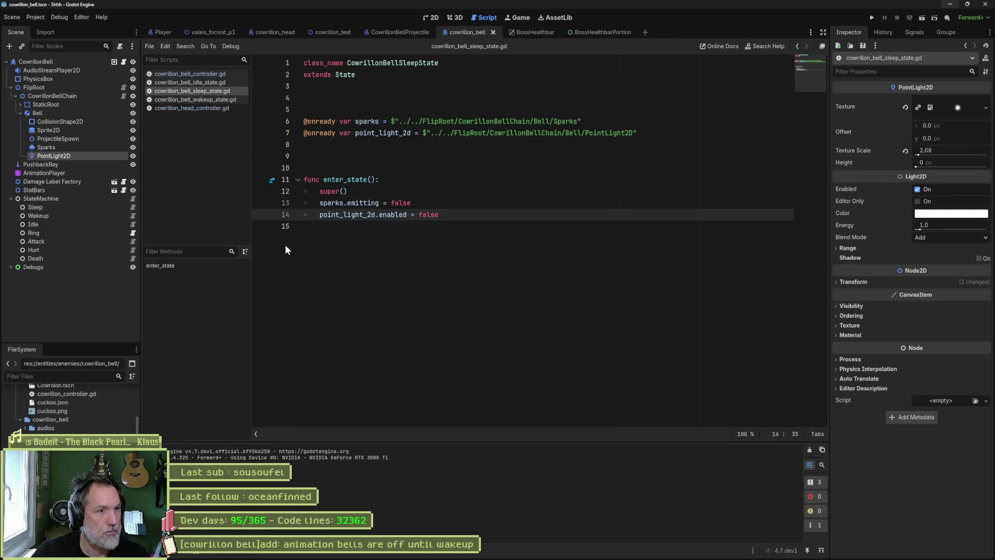
Step: Add func update_state(_delta) below enter_state, calling super(_delta)
{"action": "left_click", "coordinate": [444, 237]}
{"action": "key", "text": "Return"}
{"action": "key", "text": "Return"}
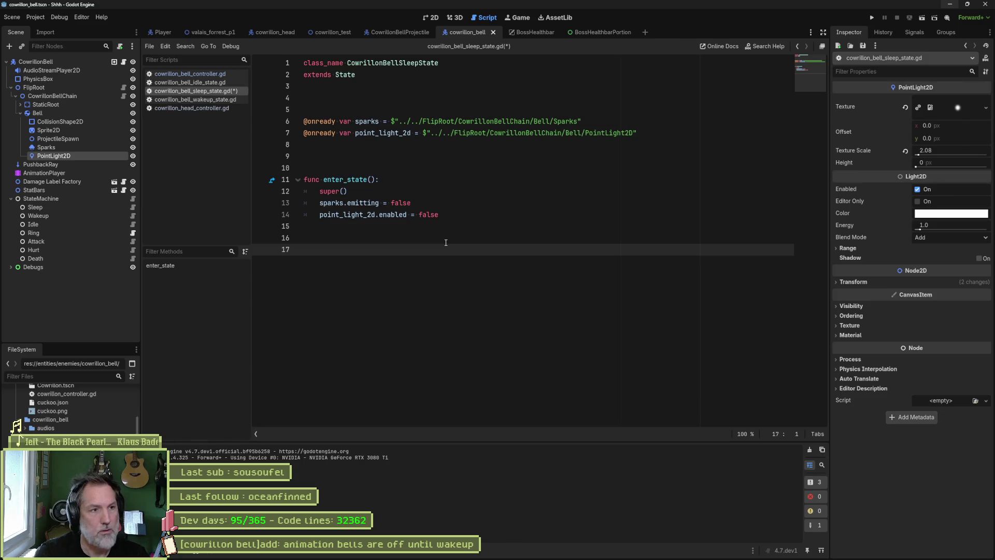
{"action": "type", "text": "func upd"}
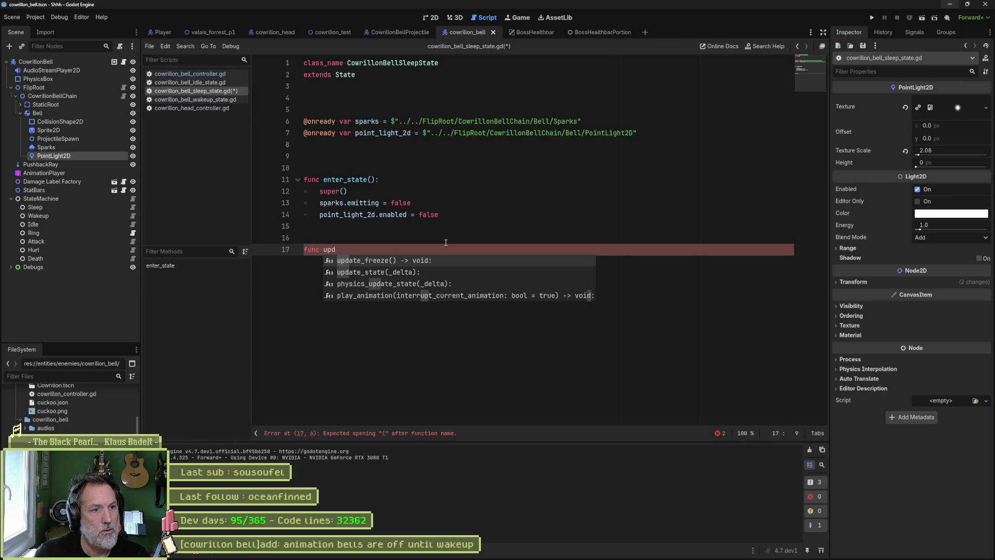
{"action": "key", "text": "Return"}
{"action": "key", "text": "Return"}
{"action": "type", "text": "sup"}
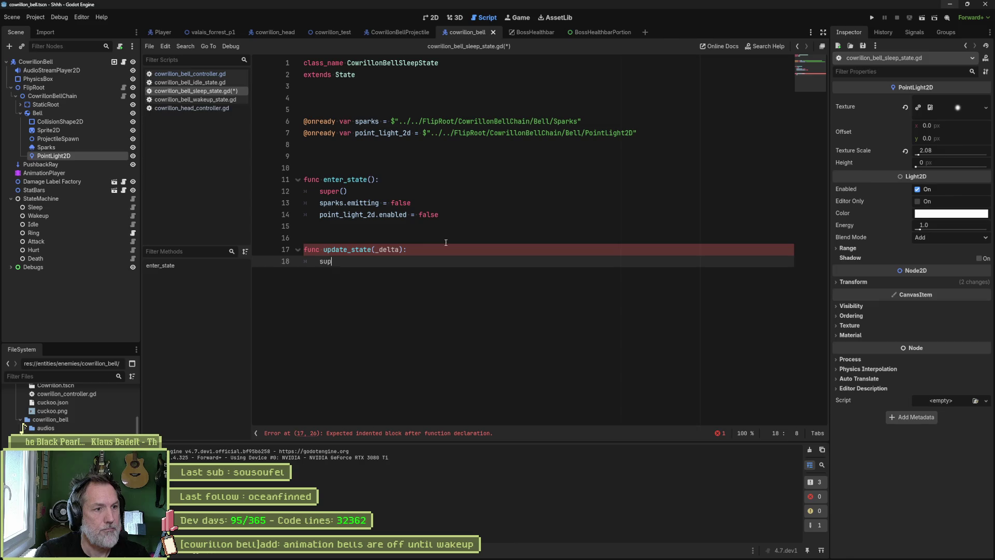
{"action": "type", "text": "er(_delta)"}
Step: Make it switch_state(state_machine.wakeup) when head_controller.awaken is true, and save
{"action": "key", "text": "Return"}
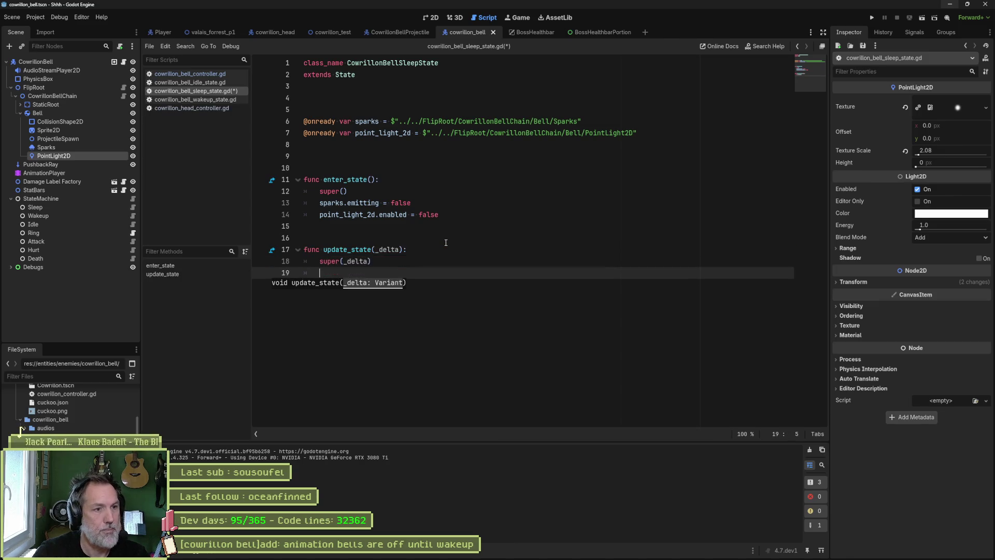
{"action": "type", "text": "cha"}
{"action": "key", "text": "Return"}
{"action": "type", "text": "."}
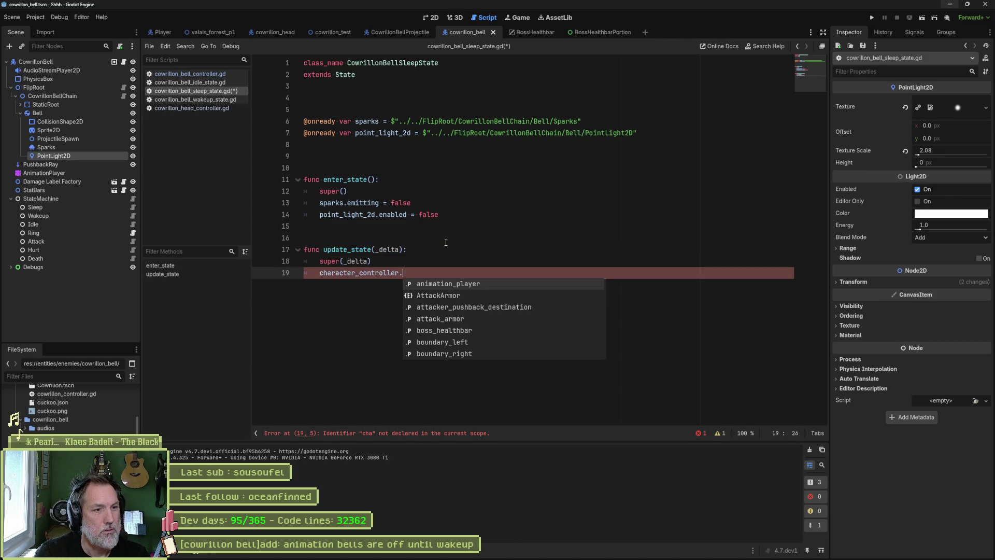
{"action": "type", "text": "he"}
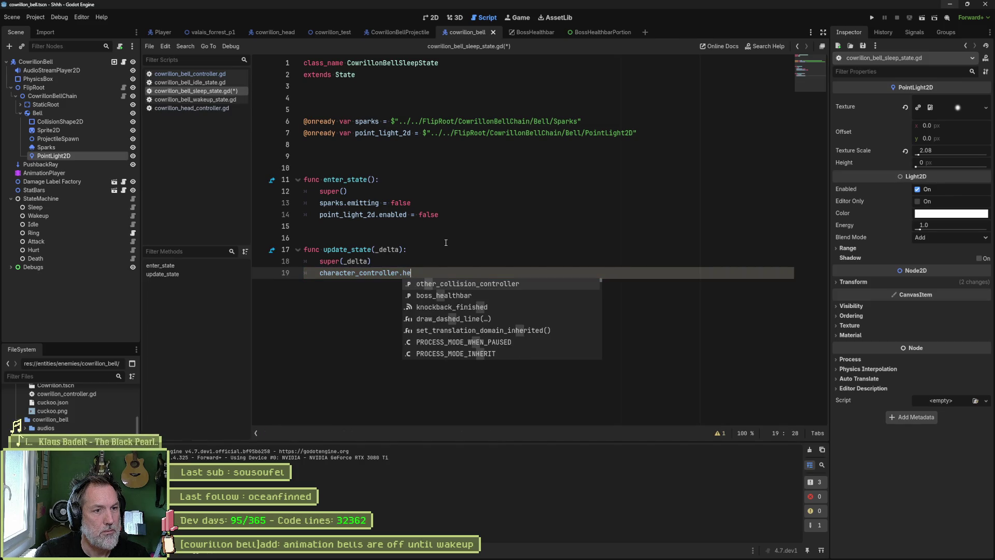
{"action": "type", "text": "ad_controller.awkan"}
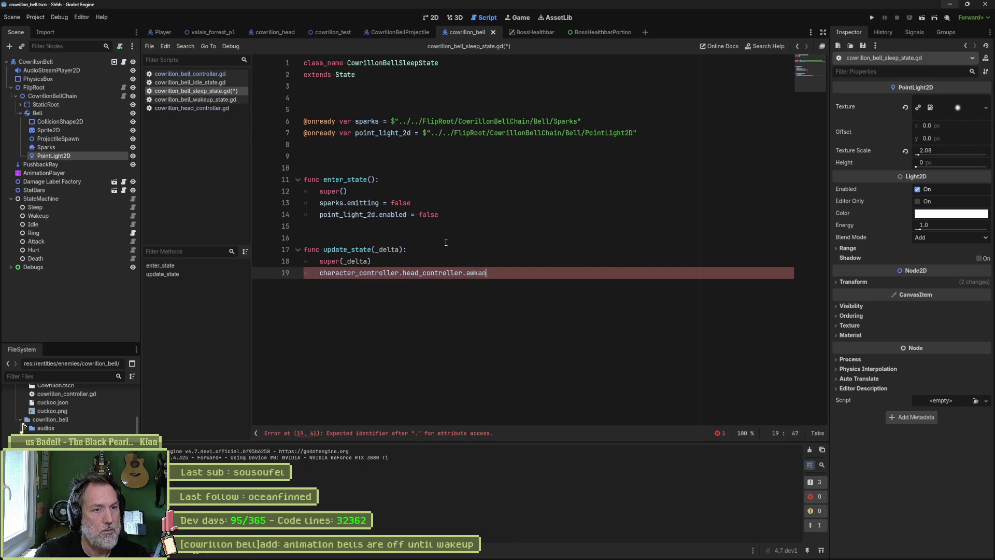
{"action": "key", "text": "BackSpace"}
{"action": "key", "text": "BackSpace"}
{"action": "key", "text": "BackSpace"}
{"action": "type", "text": "ake"}
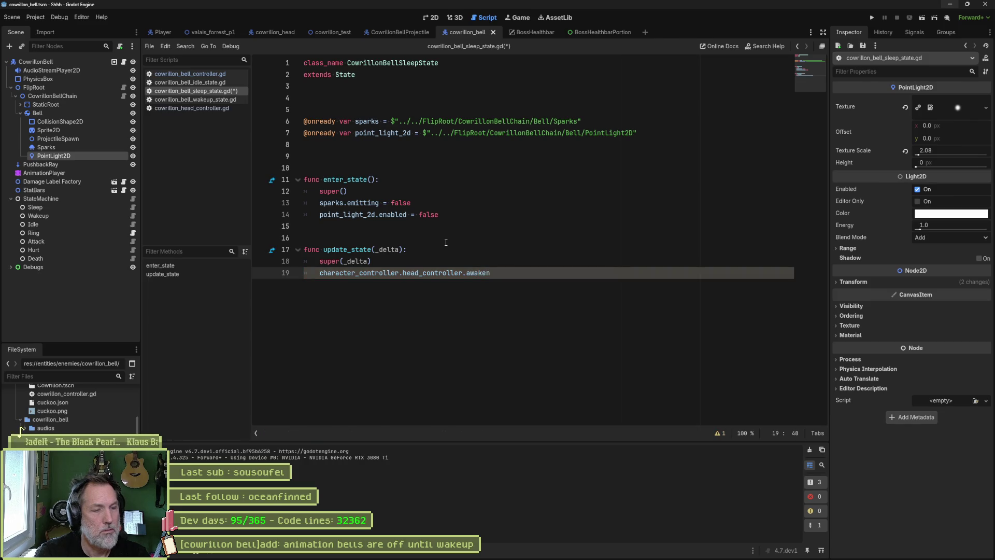
{"action": "type", "text": ":"}
{"action": "type", "text": "if"}
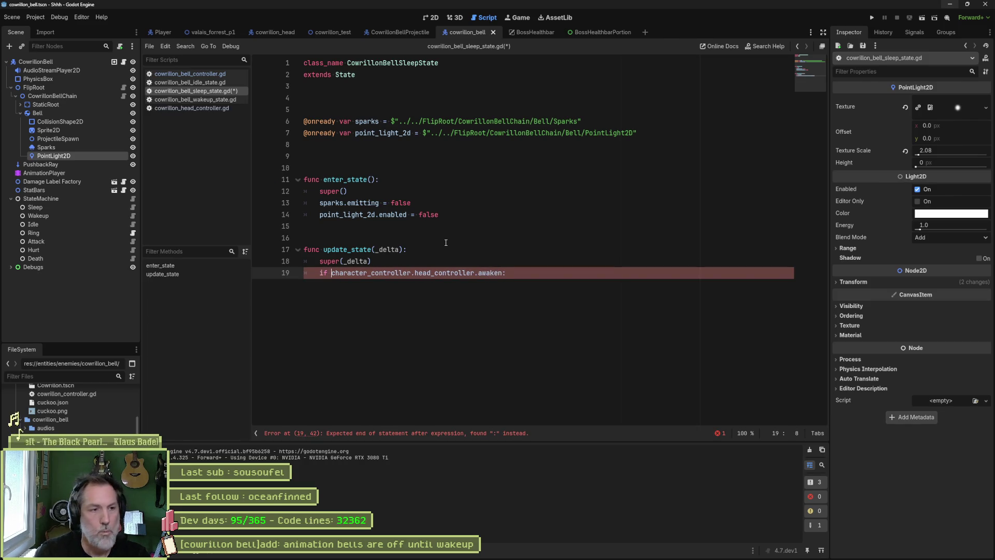
{"action": "key", "text": "Return"}
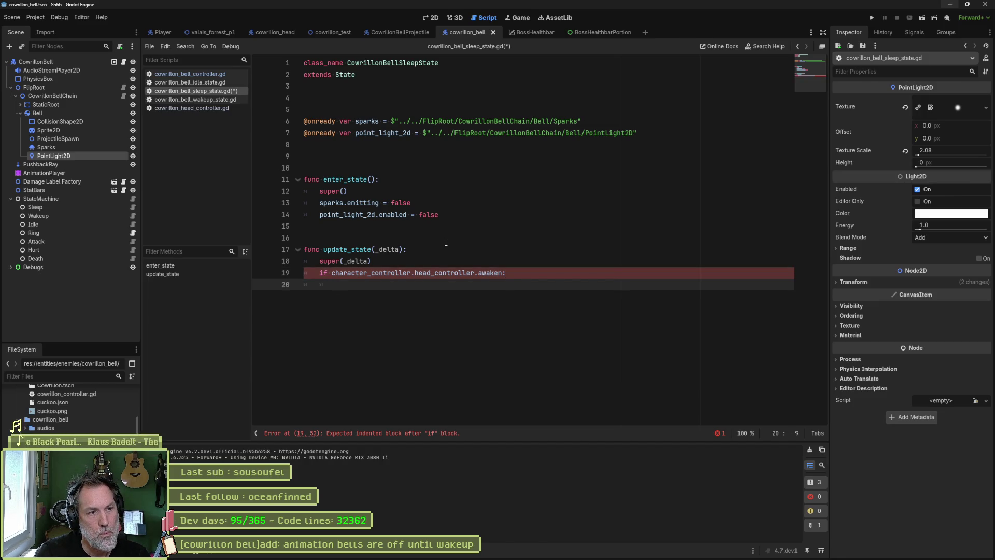
{"action": "type", "text": "swi"}
{"action": "key", "text": "Return"}
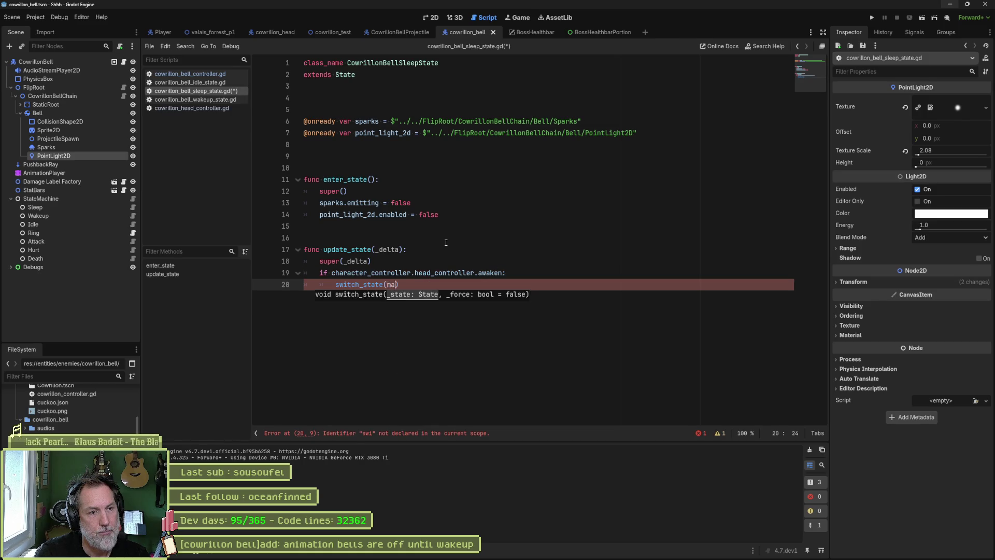
{"action": "key", "text": "Return"}
{"action": "type", "text": "."}
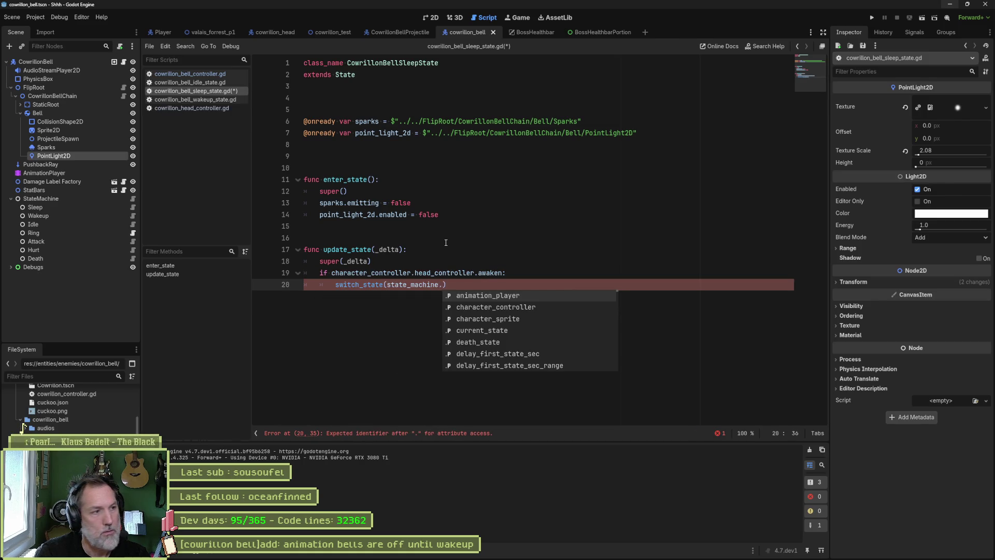
{"action": "type", "text": "aw"}
{"action": "key", "text": "Return"}
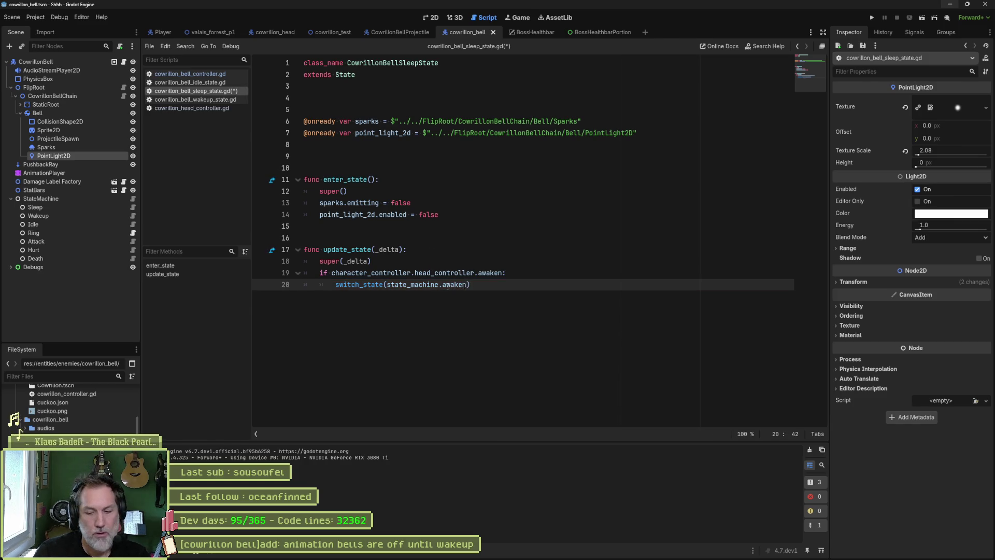
{"action": "key", "text": "ctrl+BackSpace"}
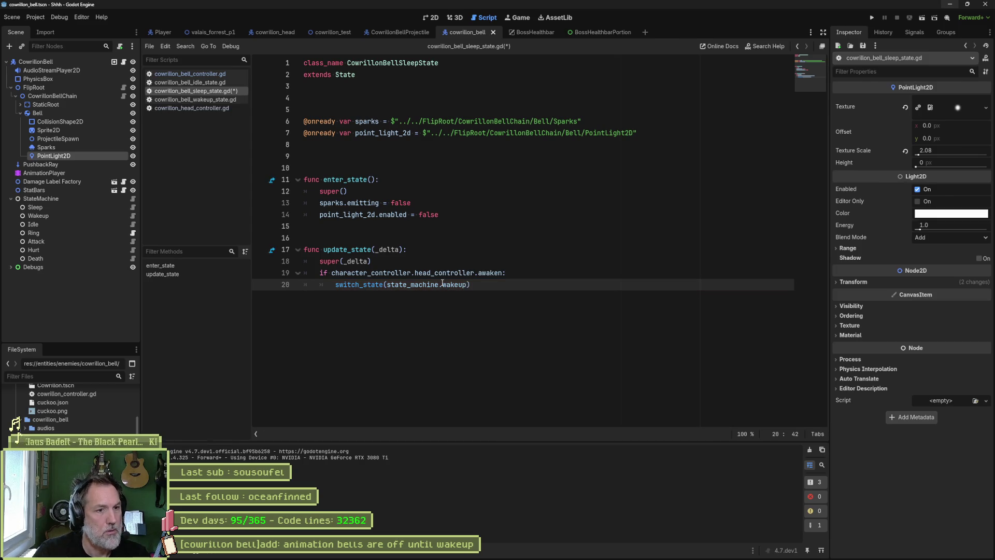
{"action": "key", "text": "ctrl+s"}
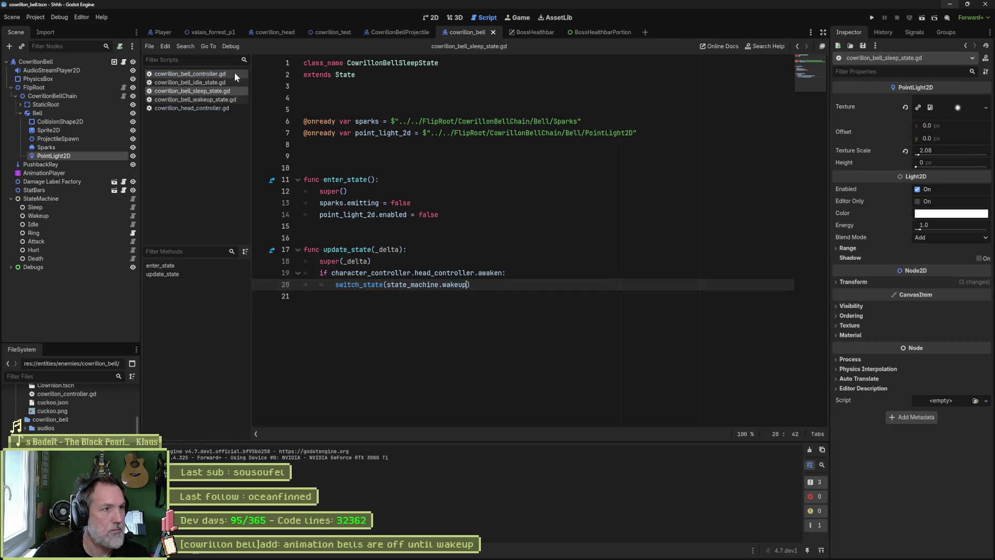
Step: Check head_controller across the bell controller and state scripts, then run valais_forrest_p1 with F6
{"action": "left_click", "coordinate": [220, 74]}
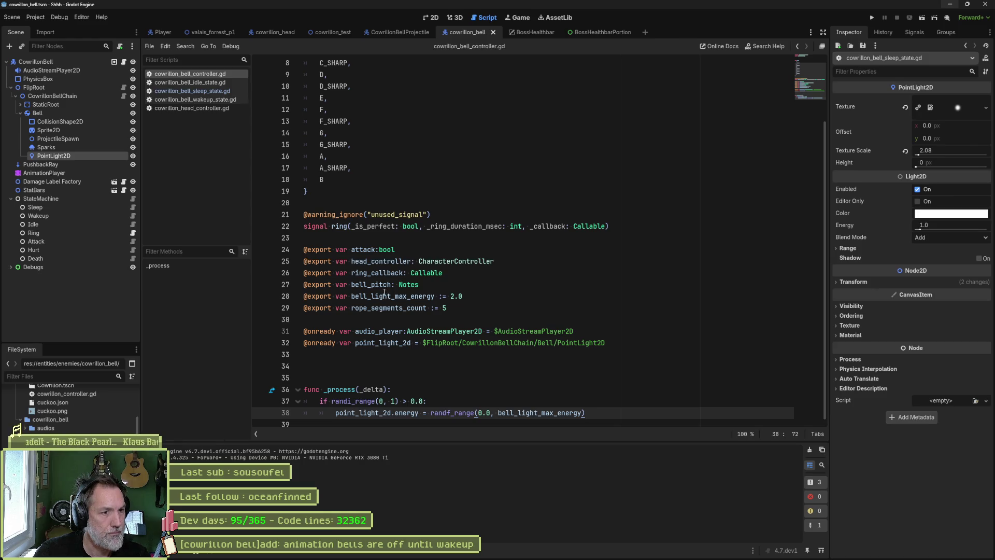
{"action": "double_click", "coordinate": [382, 261]}
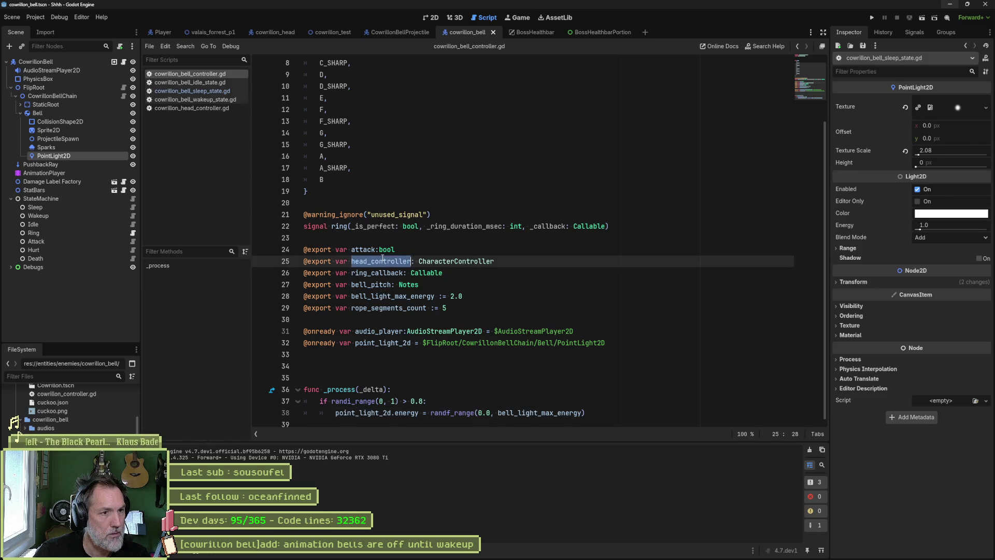
{"action": "left_click", "coordinate": [217, 99]}
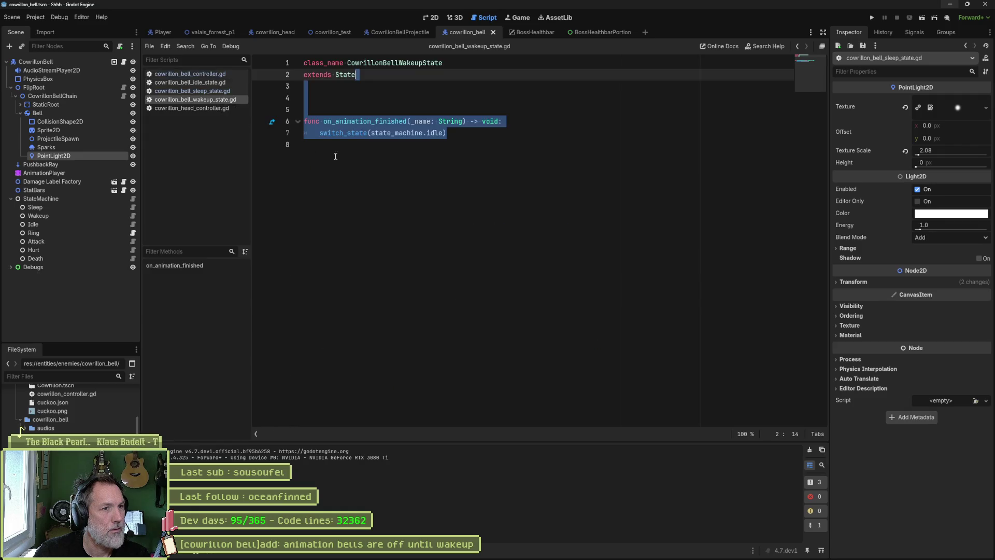
{"action": "left_click", "coordinate": [198, 92]}
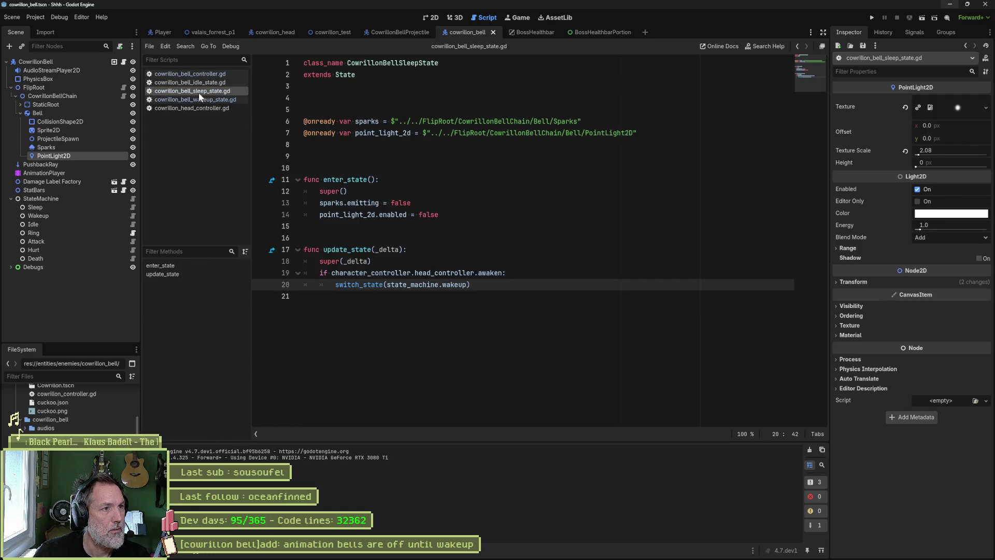
{"action": "double_click", "coordinate": [427, 273]}
{"action": "key", "text": "Right"}
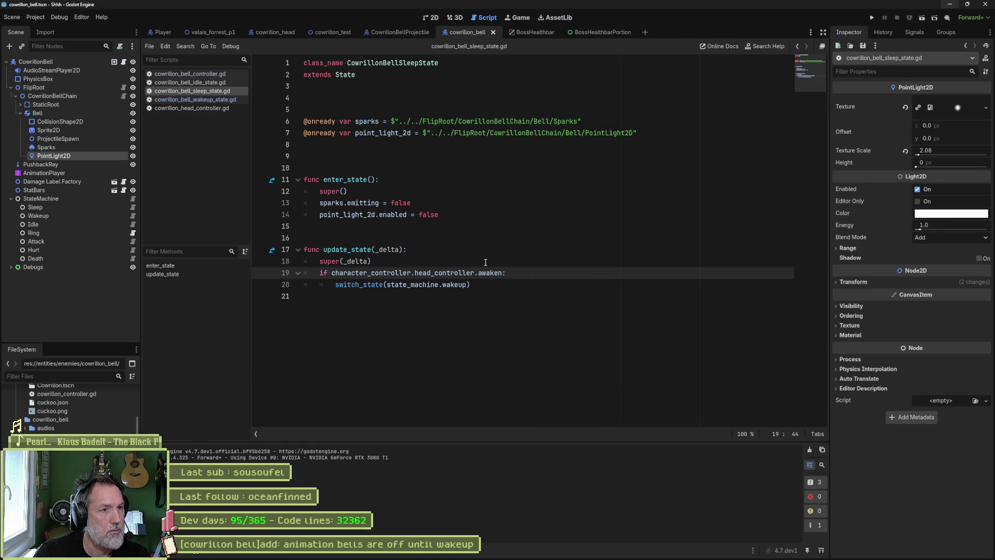
{"action": "left_click", "coordinate": [217, 34]}
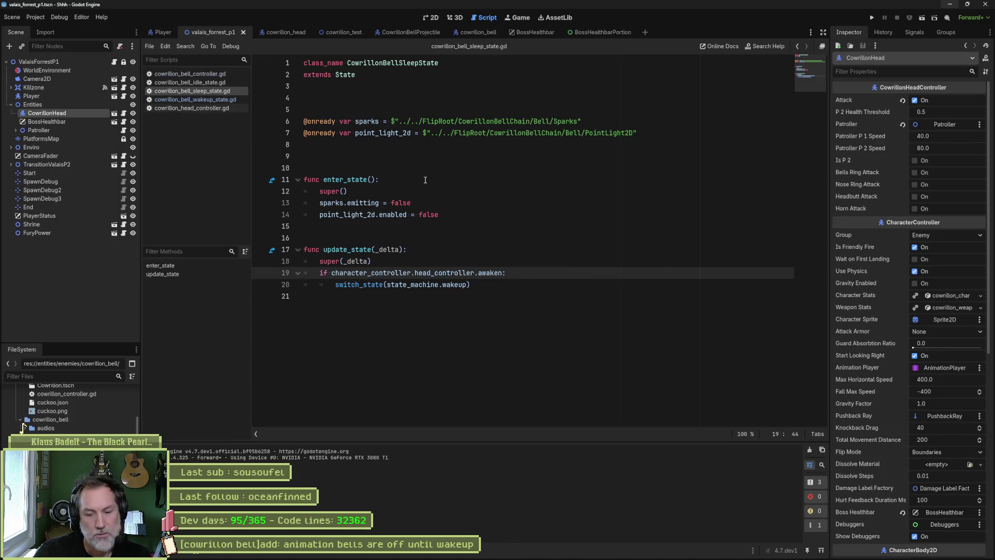
{"action": "key", "text": "F6"}
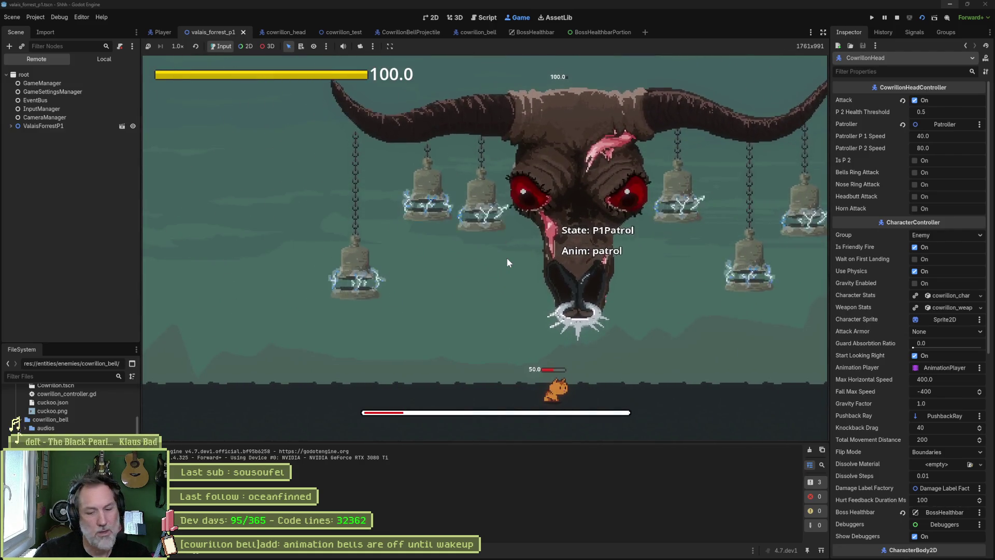
Step: Stop the running game and bring cowrillon_bell_sleep_state.gd back into the script editor
{"action": "key", "text": "F8"}
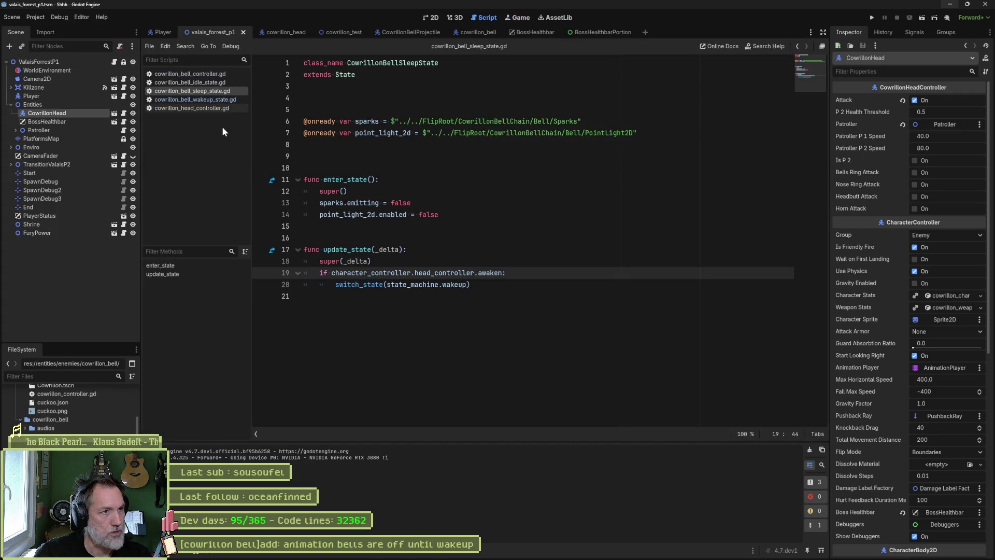
{"action": "left_click", "coordinate": [217, 83]}
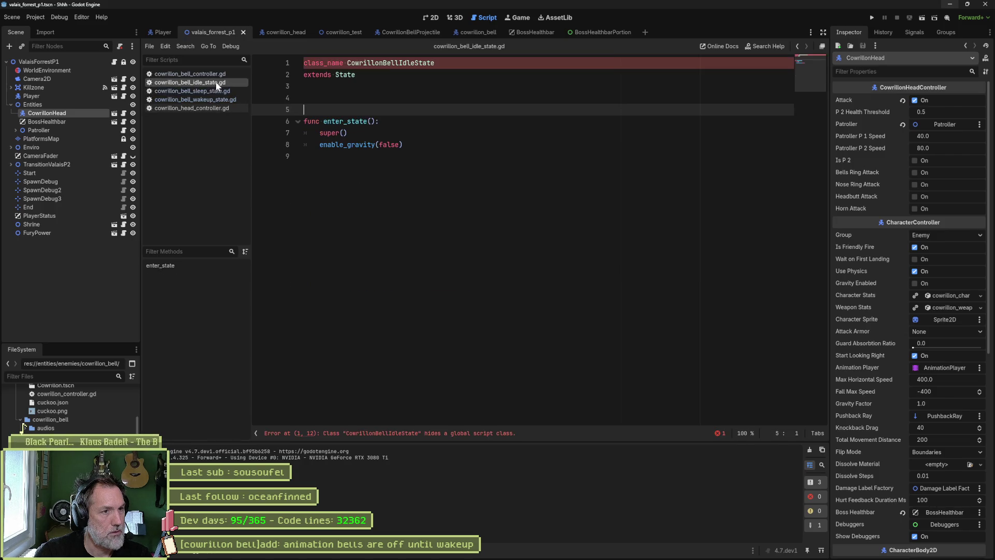
{"action": "left_click", "coordinate": [222, 92]}
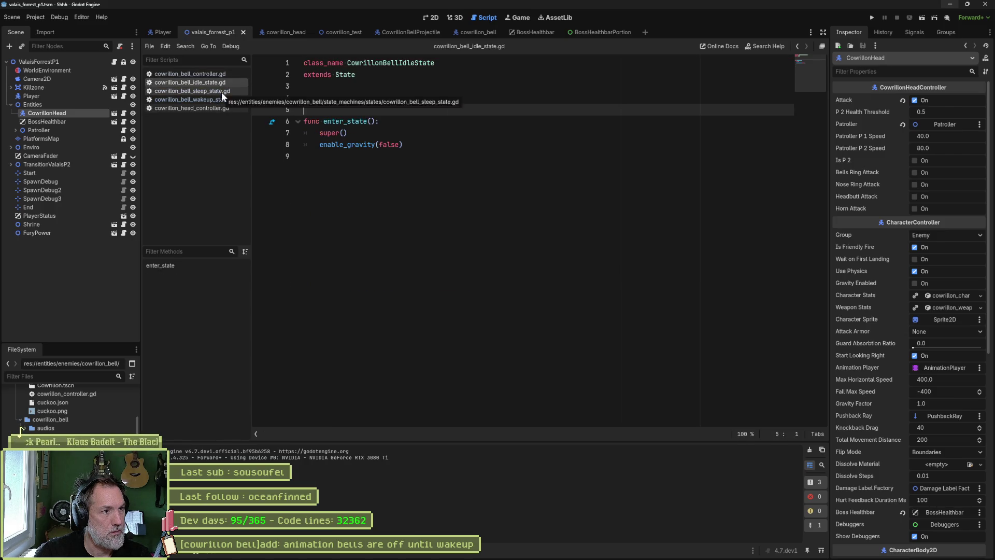
Step: Review the sleep state code on lines 2–14, ending with the cursor after the enter_state body
{"action": "left_click_drag", "start_coordinate": [466, 217], "coordinate": [457, 75]}
{"action": "key", "text": "ctrl+c"}
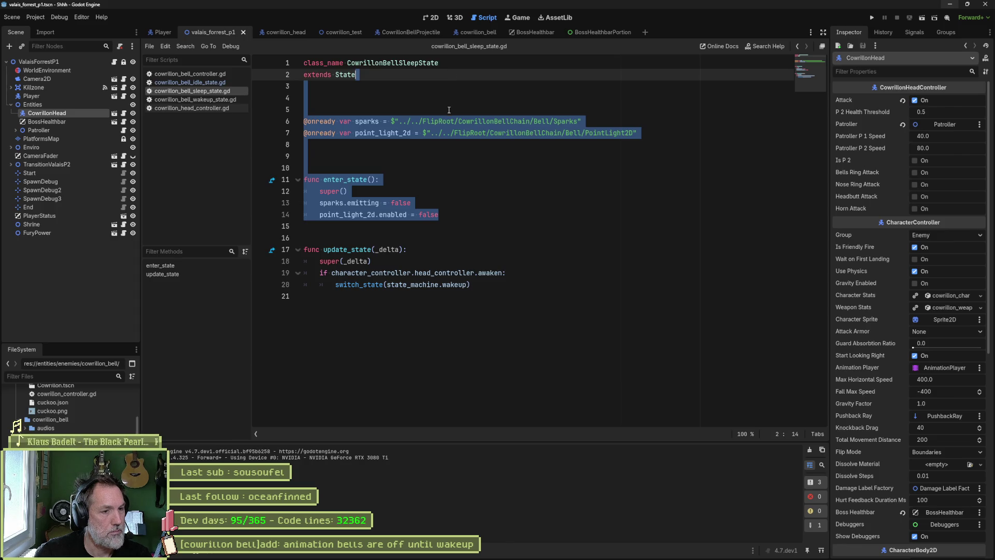
{"action": "left_click", "coordinate": [476, 286]}
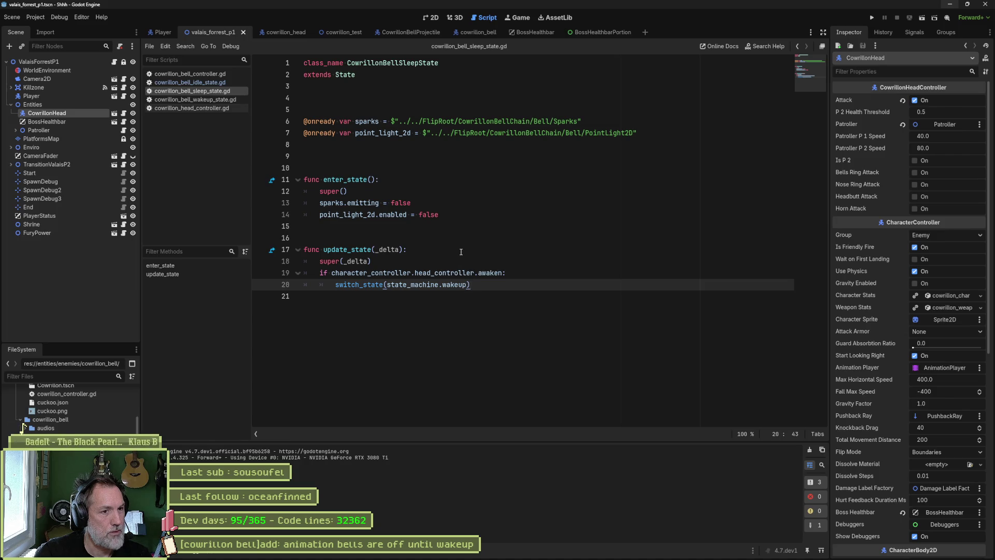
{"action": "left_click", "coordinate": [464, 216]}
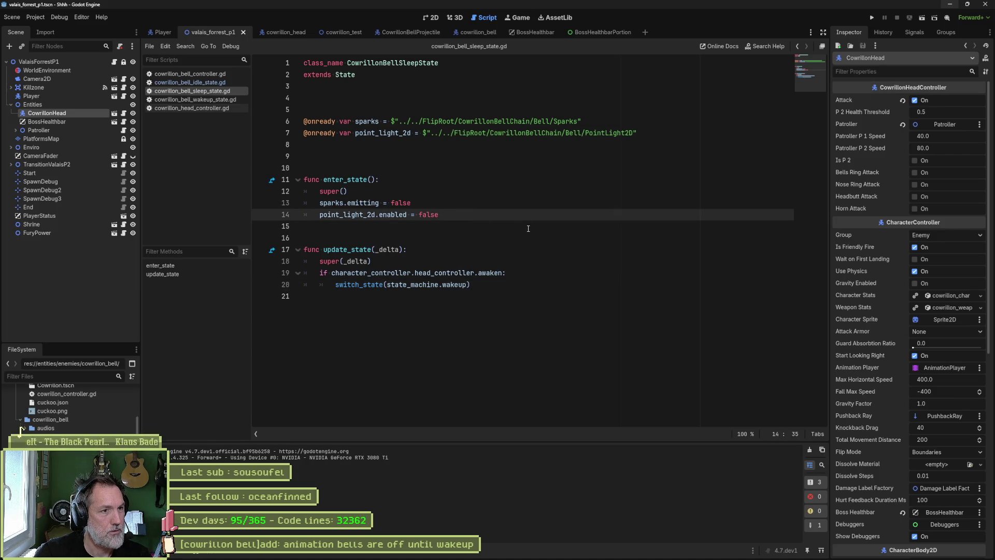
Step: Add an exit_state function calling super() and paste the sparks and point light lines into it
{"action": "key", "text": "Return"}
{"action": "key", "text": "Return"}
{"action": "key", "text": "Return"}
{"action": "type", "text": "func"}
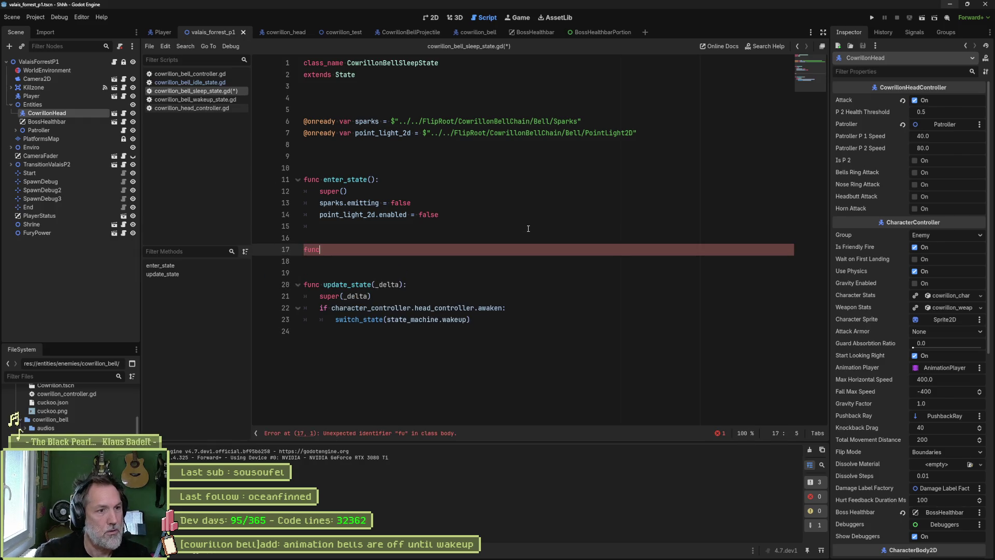
{"action": "type", "text": " exi"}
{"action": "key", "text": "Return"}
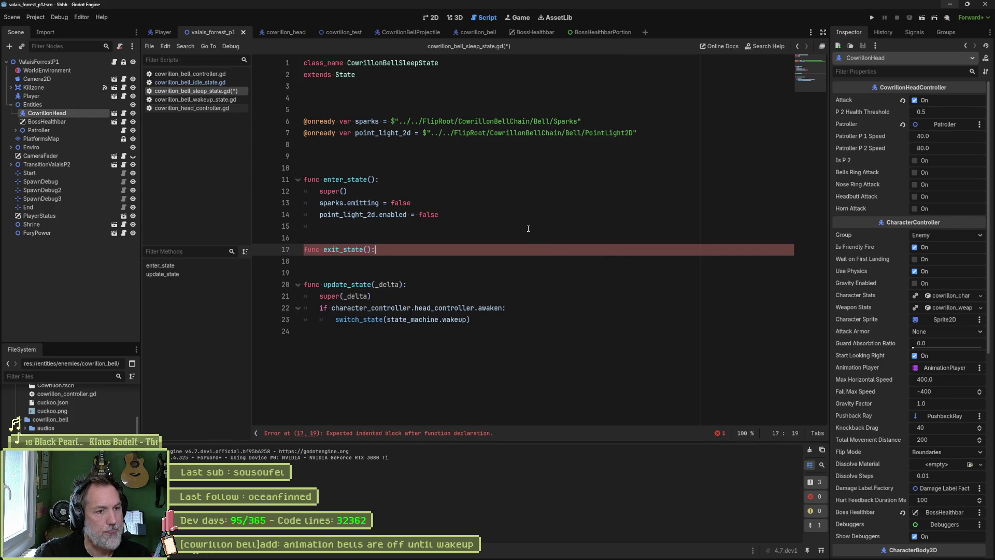
{"action": "key", "text": "Return"}
{"action": "type", "text": "super()"}
{"action": "key", "text": "ctrl+v"}
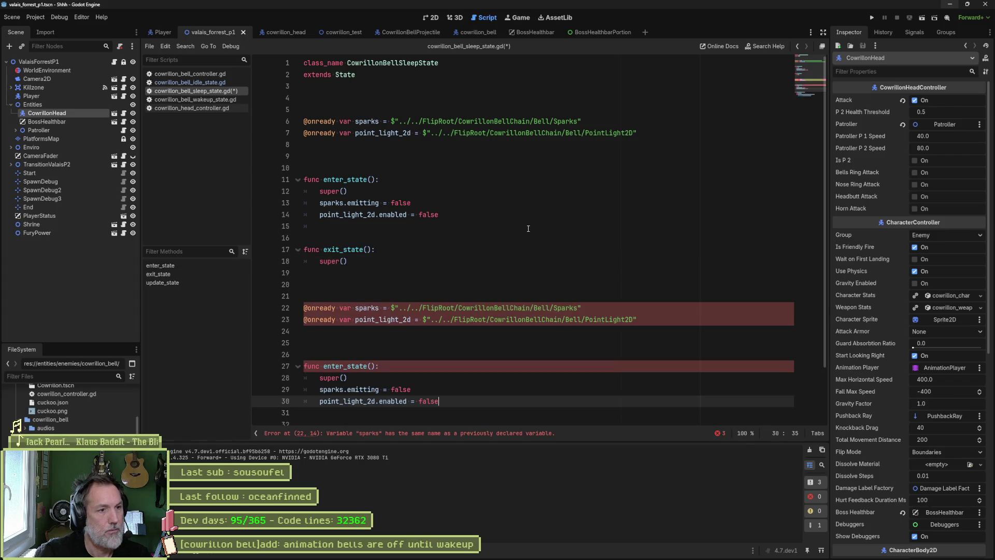
{"action": "key", "text": "ctrl+z"}
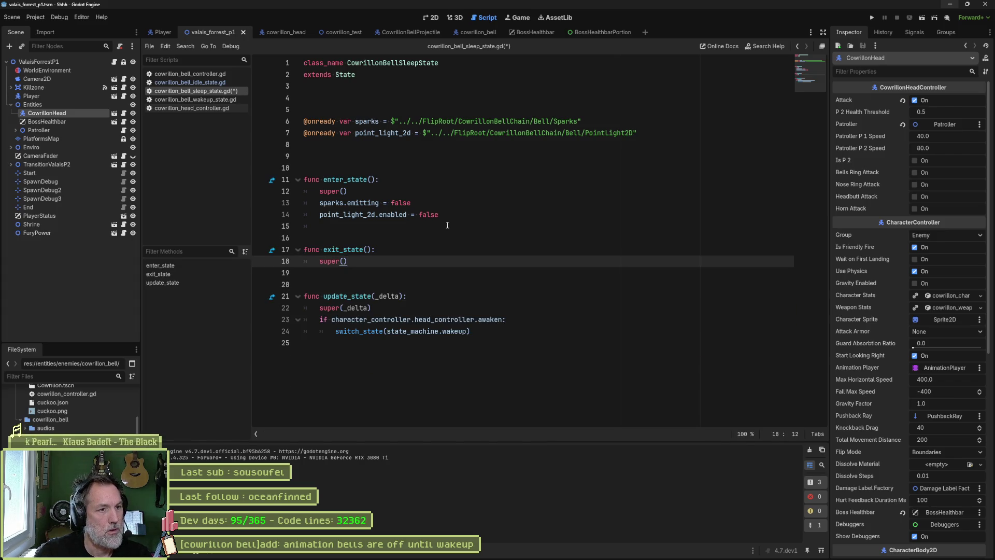
{"action": "left_click", "coordinate": [422, 258]}
{"action": "key", "text": "Return"}
{"action": "type", "text": "sparks.emitting = false \tpoint_light_2d.enabled = false"}
Step: Switch both sparks emitting and the light from false to true, save, and run the game
{"action": "double_click", "coordinate": [399, 272]}
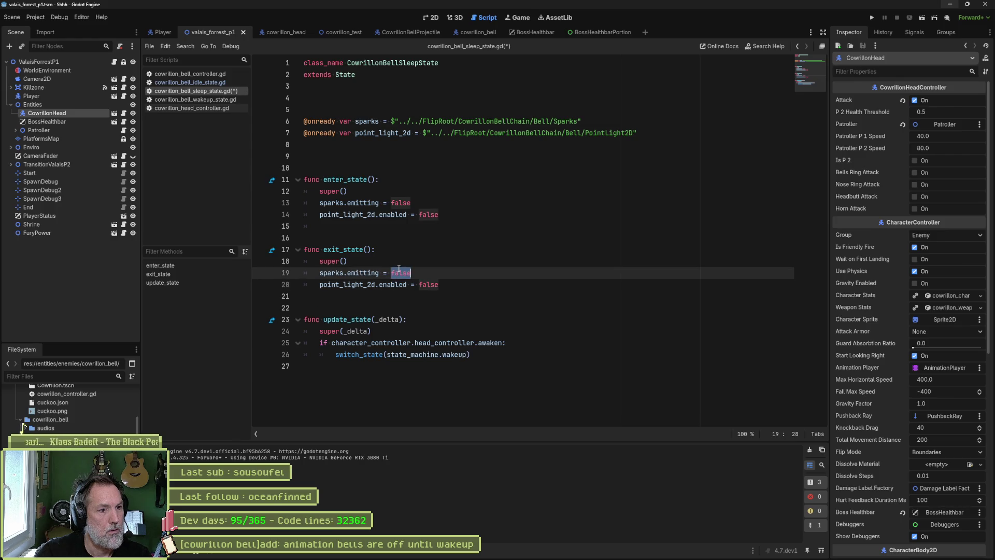
{"action": "type", "text": "true`"}
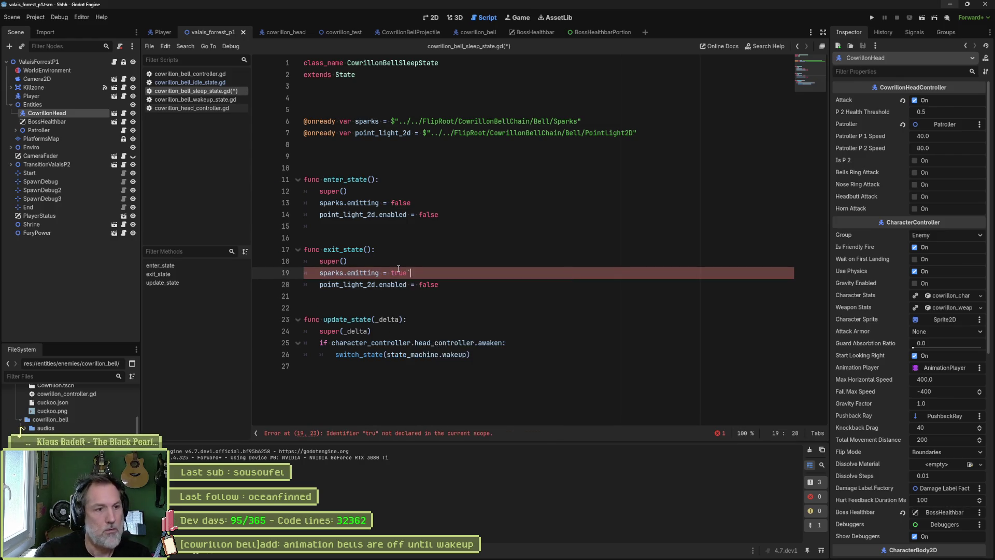
{"action": "key", "text": "Down"}
{"action": "key", "text": "End"}
{"action": "key", "text": "ctrl+shift+Left"}
{"action": "type", "text": "true"}
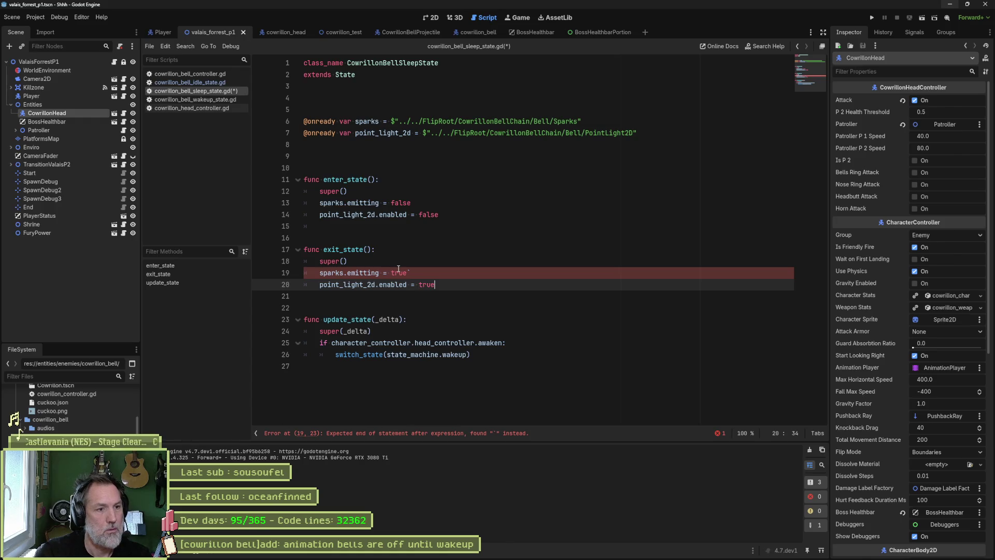
{"action": "key", "text": "Up"}
{"action": "key", "text": "BackSpace"}
{"action": "key", "text": "ctrl+s"}
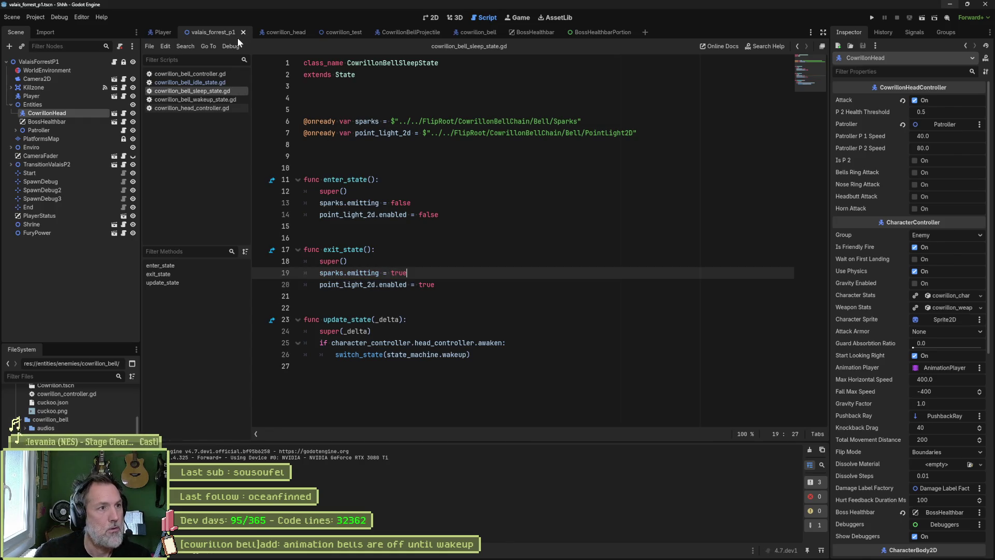
{"action": "key", "text": "F5"}
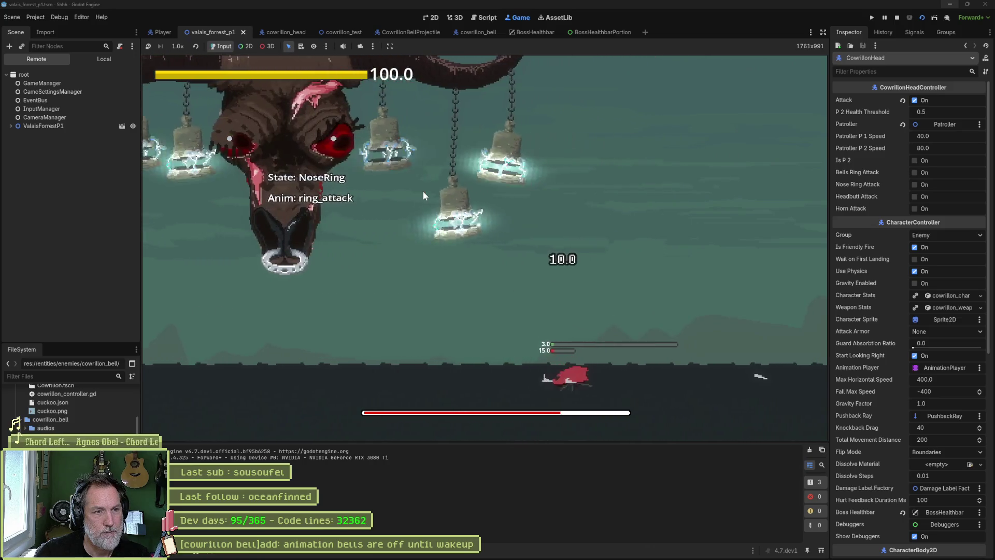
{"action": "key", "text": "F8"}
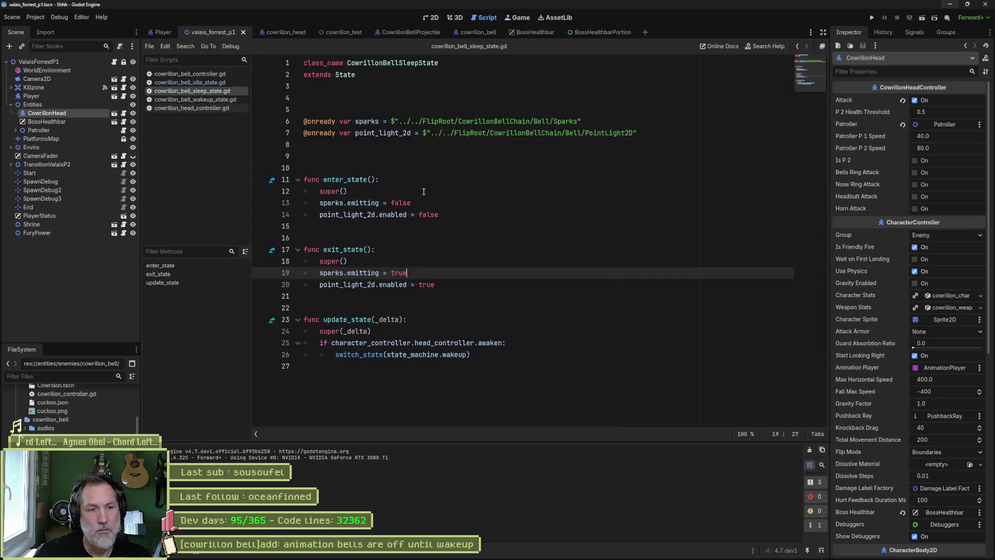
{"action": "key", "text": "F6"}
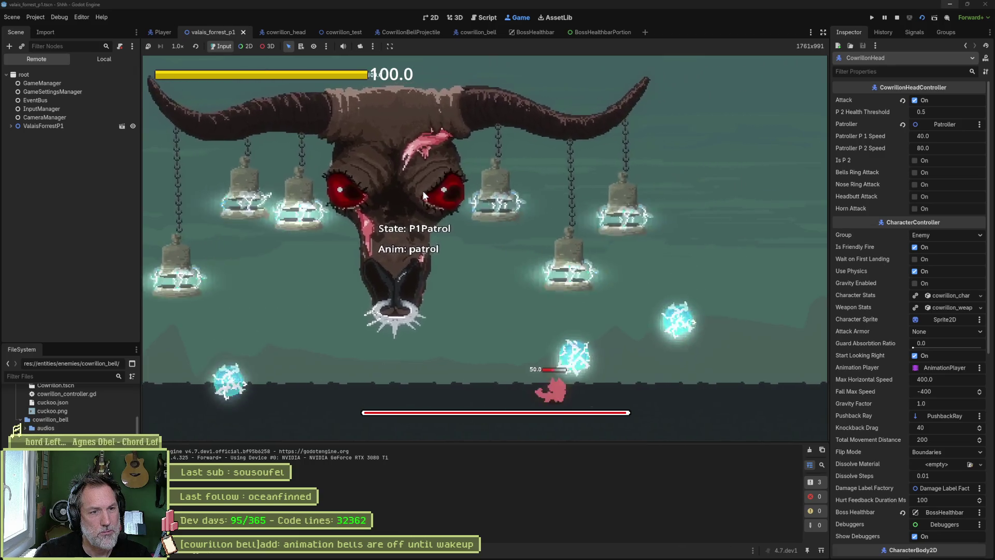
{"action": "key", "text": "F8"}
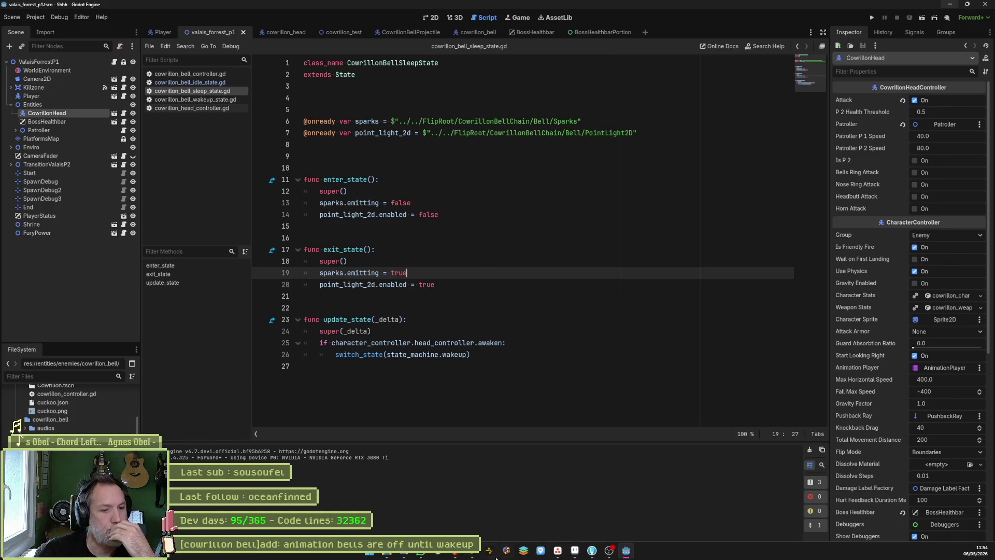
Step: Move the 'animation bells are off until wakeup' card from In progress to Complete, then go to Fork
{"action": "left_click", "coordinate": [558, 554]}
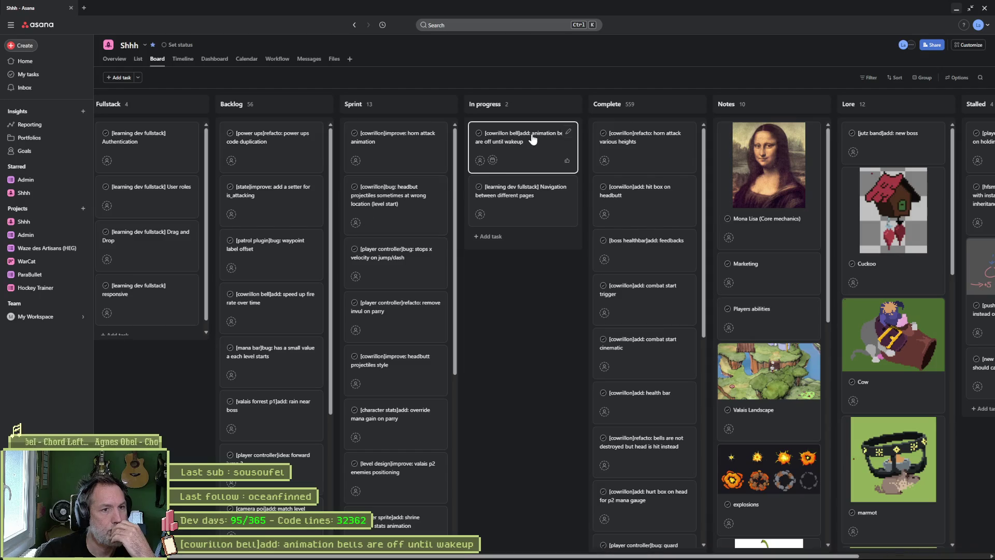
{"action": "left_click", "coordinate": [532, 139]}
{"action": "triple_click", "coordinate": [801, 75]}
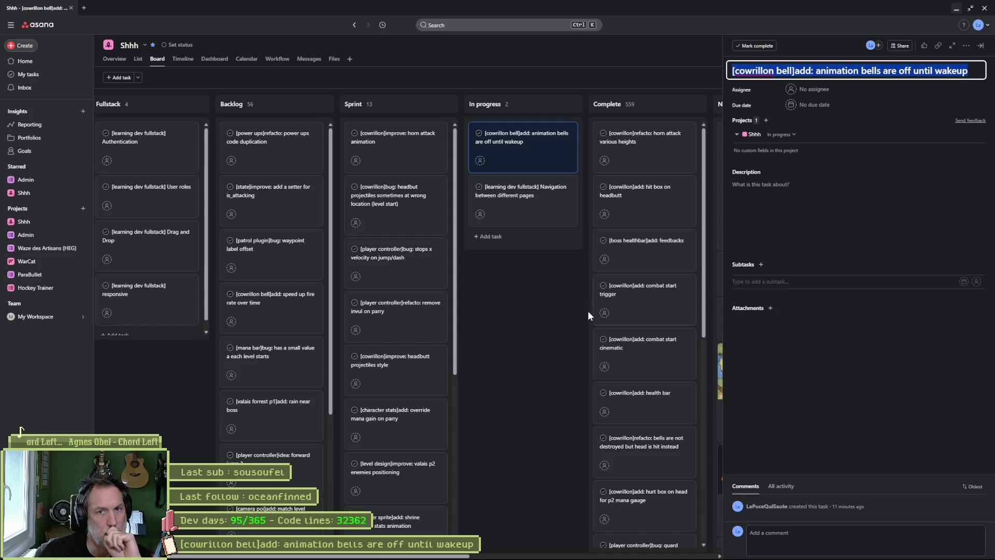
{"action": "left_click", "coordinate": [549, 306]}
{"action": "mouse_move", "coordinate": [535, 154]}
{"action": "left_mouse_down"}
{"action": "mouse_move", "coordinate": [647, 156]}
{"action": "mouse_move", "coordinate": [649, 147]}
{"action": "left_mouse_up"}
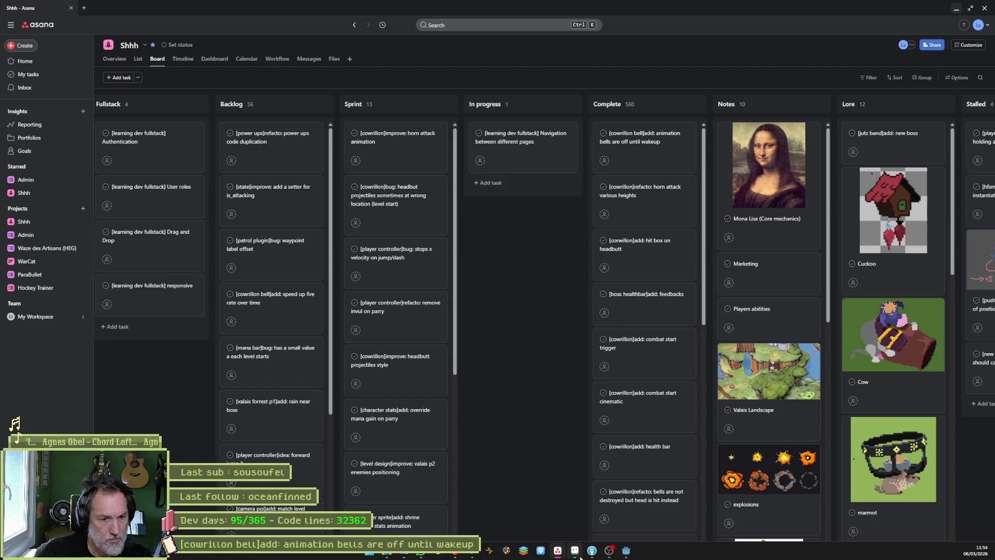
{"action": "left_click", "coordinate": [591, 551]}
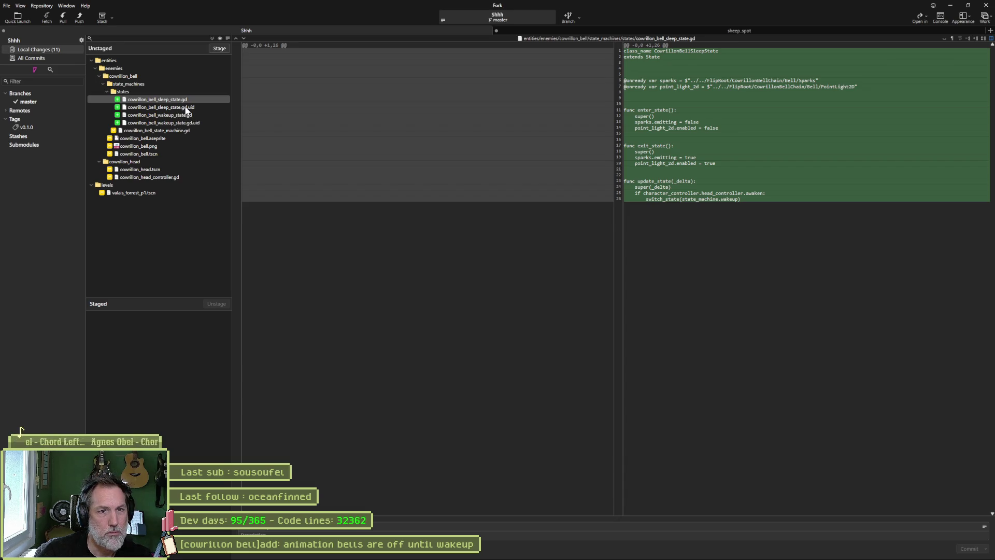
Step: Review the diffs for the wakeup state, state machine, bell image and head controller files
{"action": "left_click", "coordinate": [195, 115]}
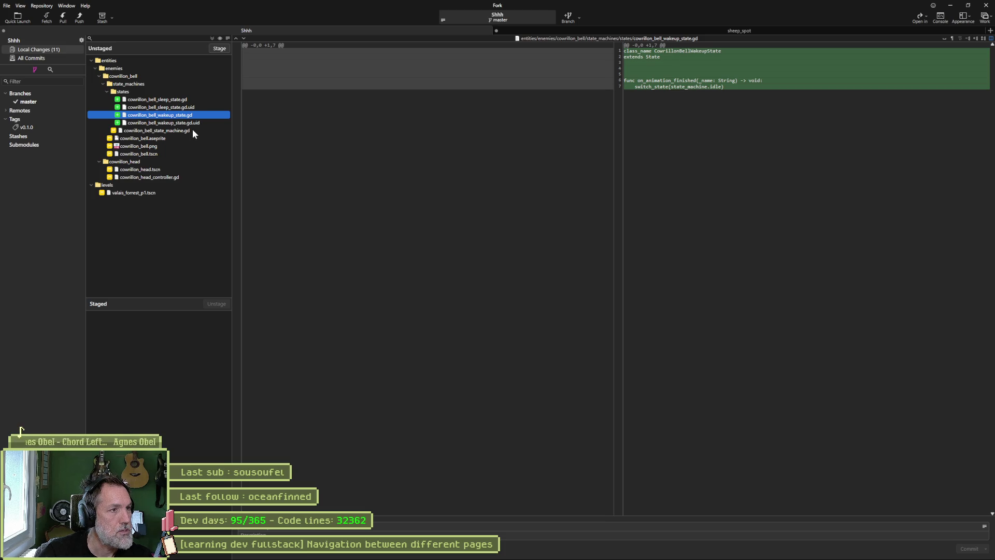
{"action": "left_click", "coordinate": [192, 130]}
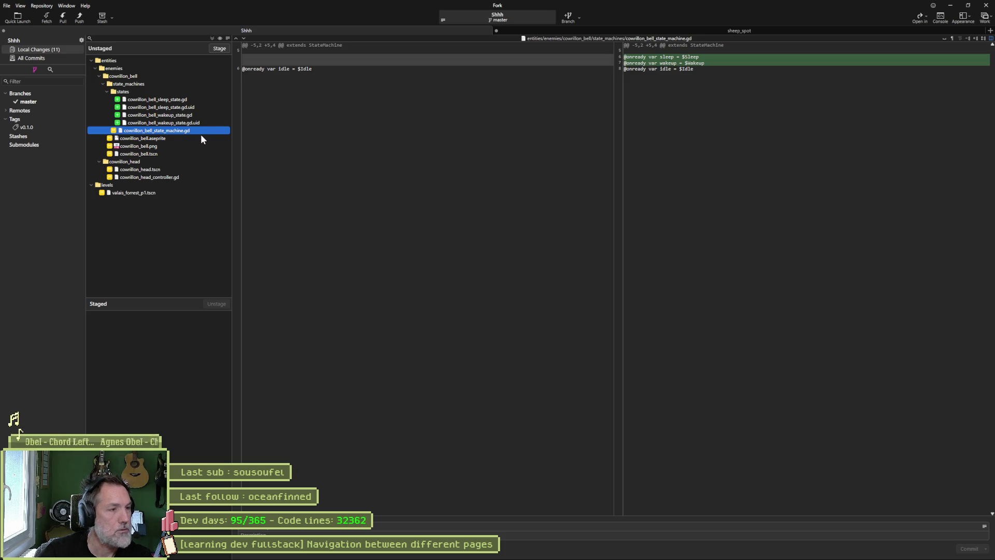
{"action": "left_click", "coordinate": [184, 146]}
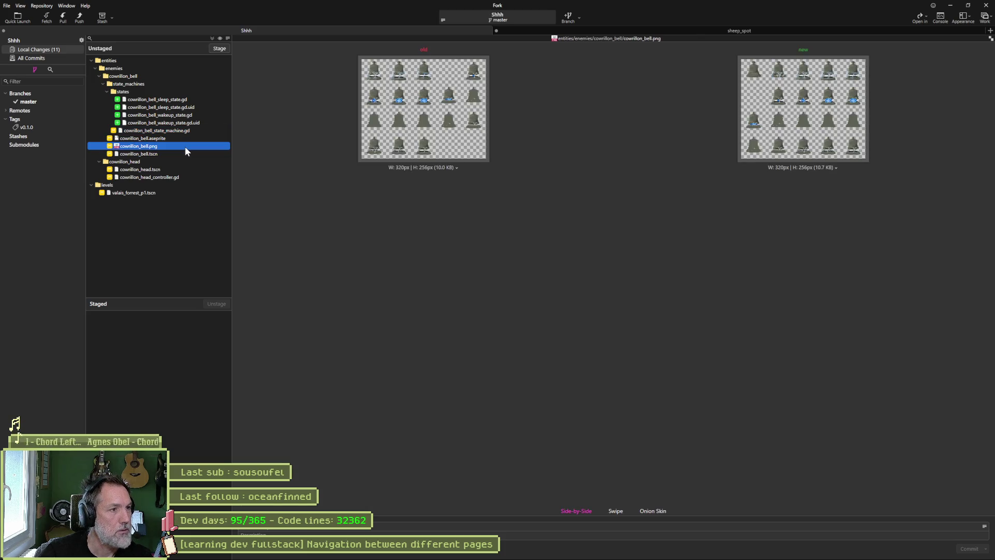
{"action": "left_click", "coordinate": [195, 177]}
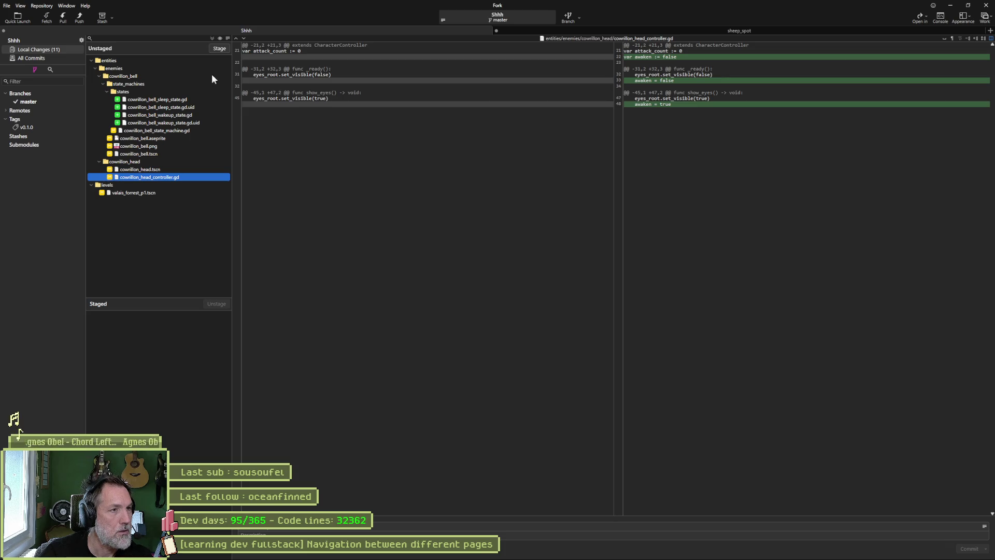
Step: Stage all 11 files, commit with message 'up', push master to origin, then return to Asana
{"action": "left_click", "coordinate": [212, 38]}
{"action": "type", "text": "up"}
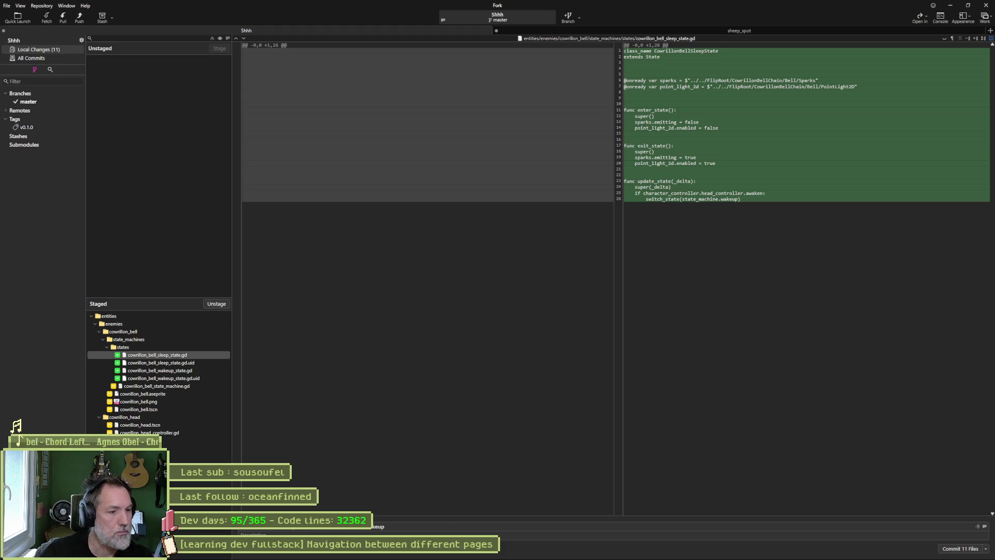
{"action": "left_click", "coordinate": [961, 548]}
{"action": "left_click", "coordinate": [79, 18]}
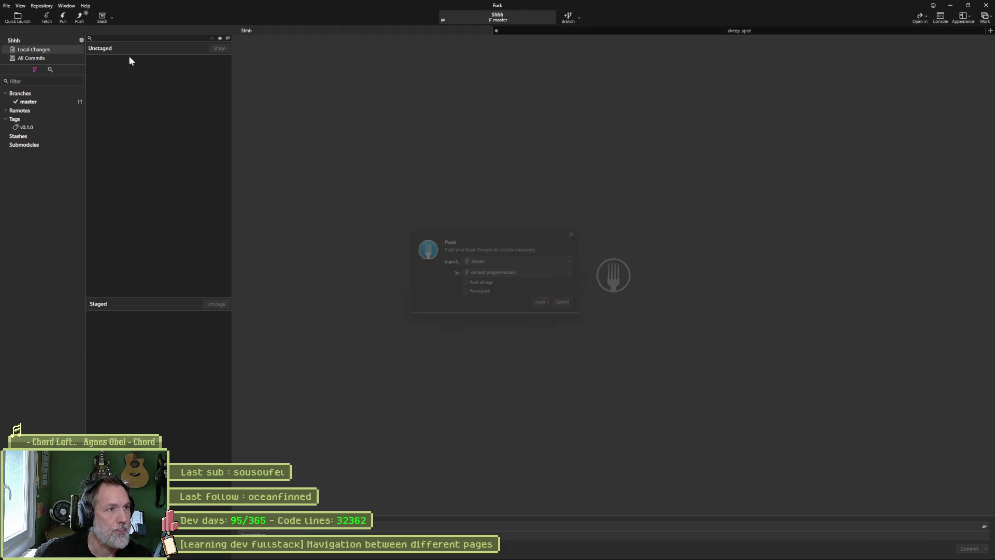
{"action": "left_click", "coordinate": [547, 306]}
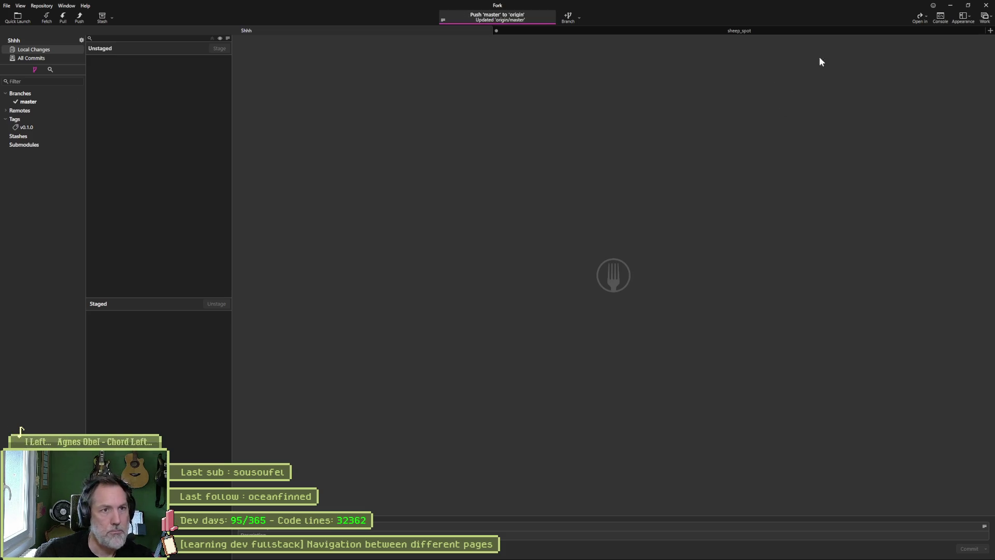
{"action": "left_click", "coordinate": [950, 5]}
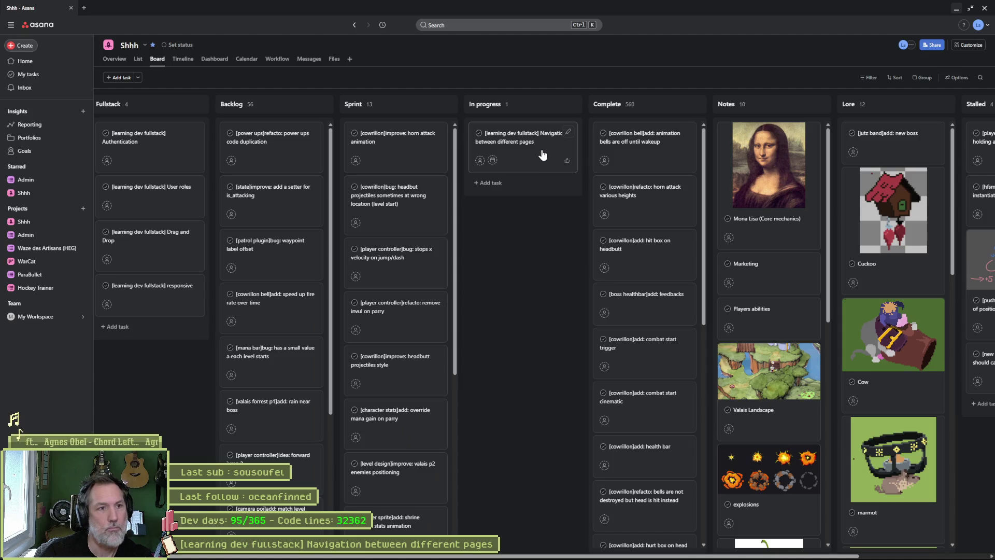